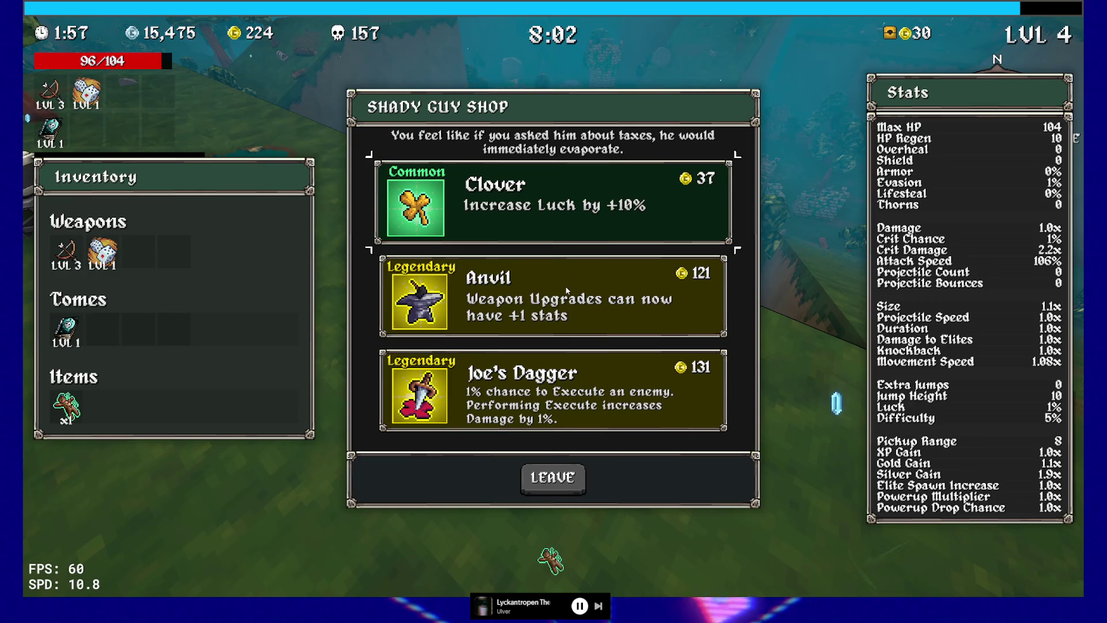
Buy the Anvil, upgrade Dice to level 2, take 7% Powerup Drop Chance, activate the Moai.
click(565, 288)
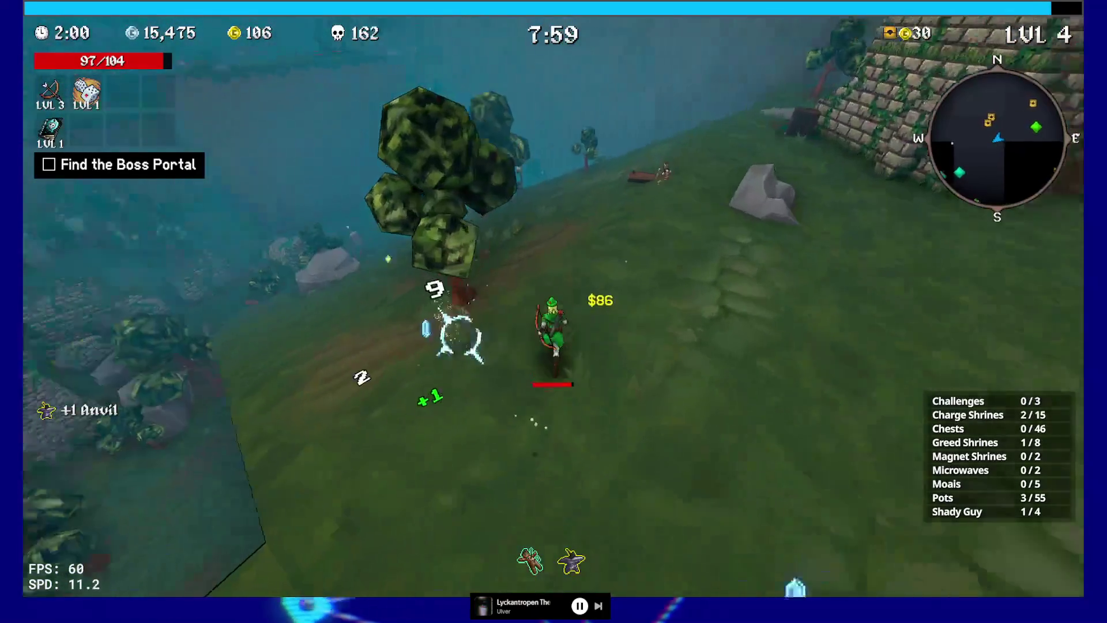
key(Return)
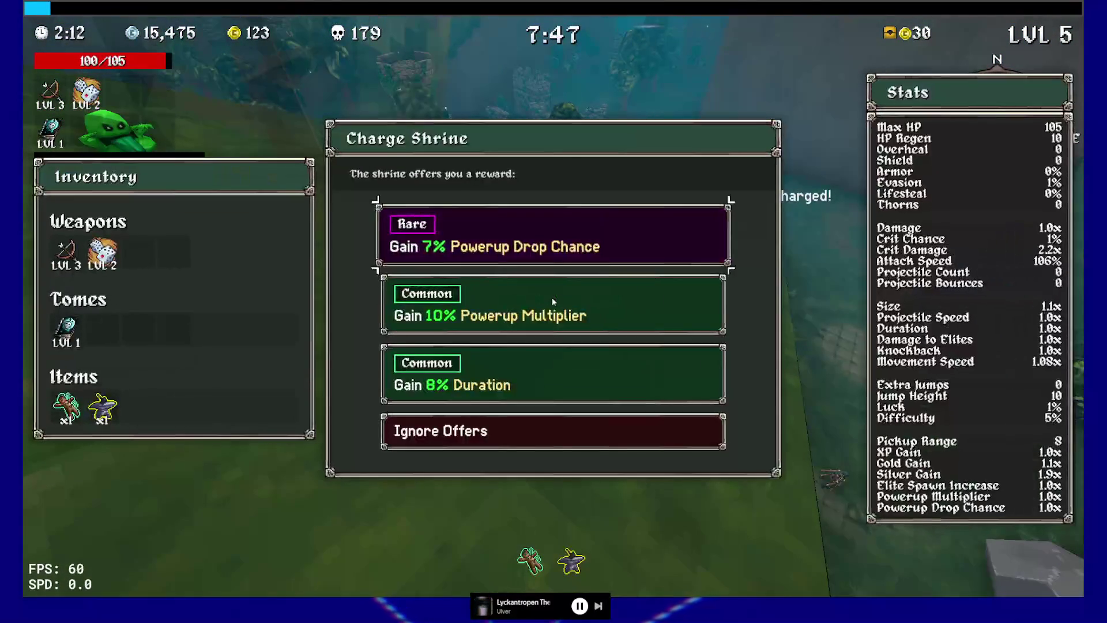
click(546, 246)
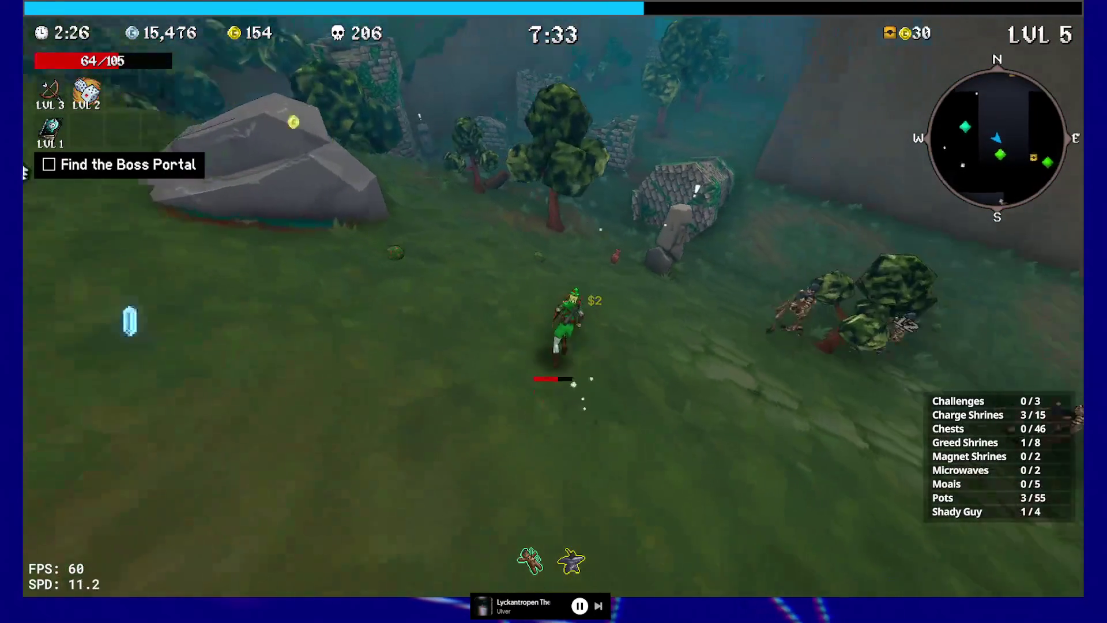
key(e)
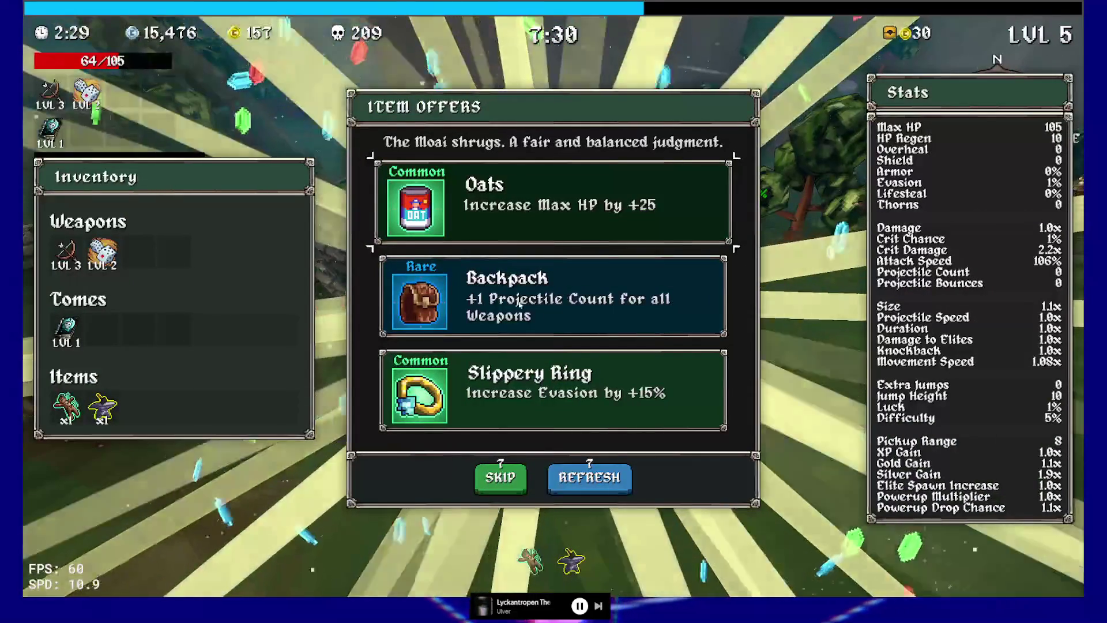
Take the Backpack from one Moai, then reroll the next Moai's offers and take the Mirror.
click(519, 302)
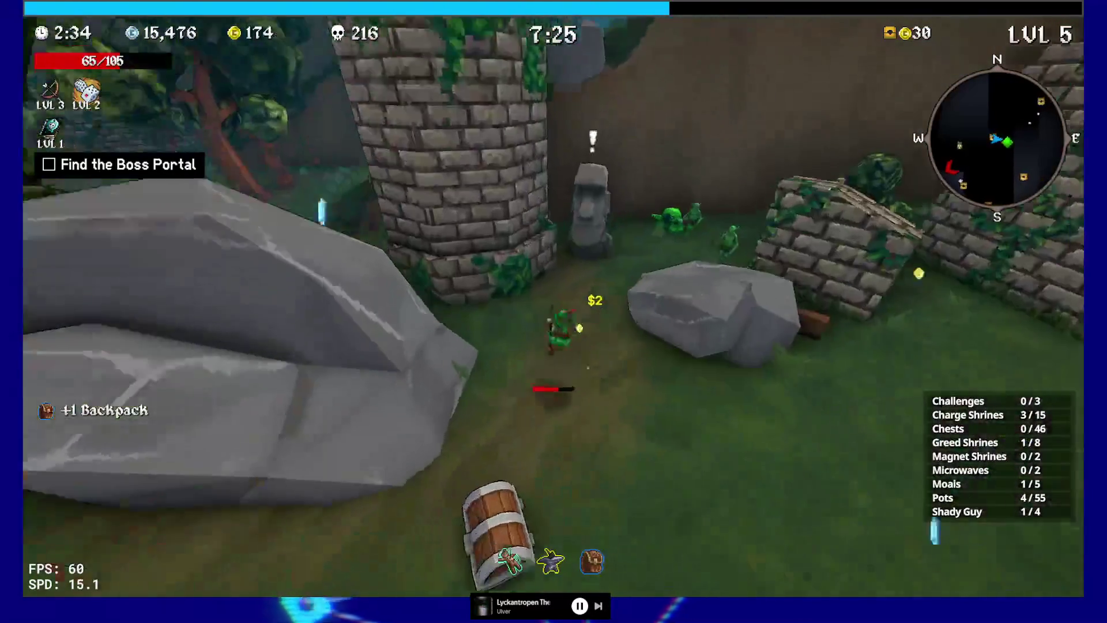
key(e)
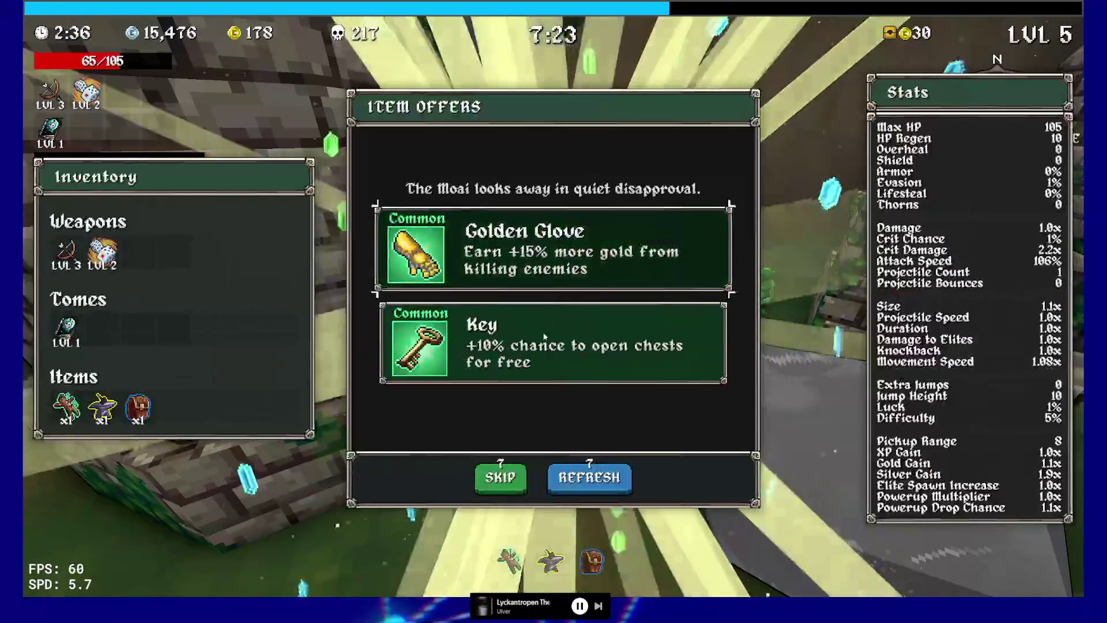
click(580, 487)
click(571, 351)
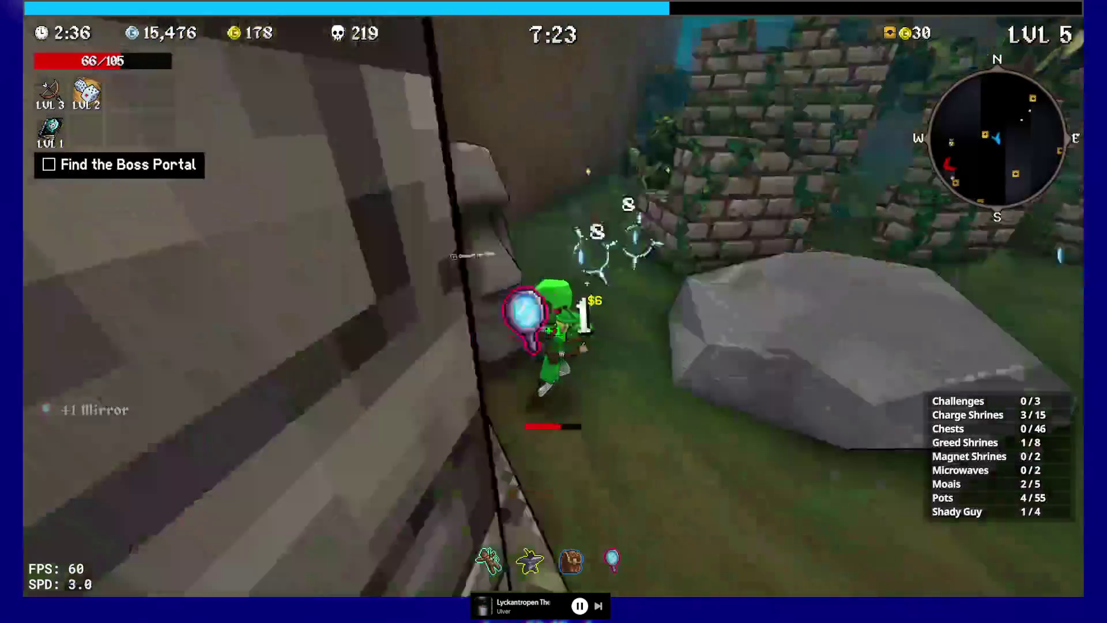
Run out of the ruins past the skeletons to the nuke pickup and take the XP Tome.
key(w)
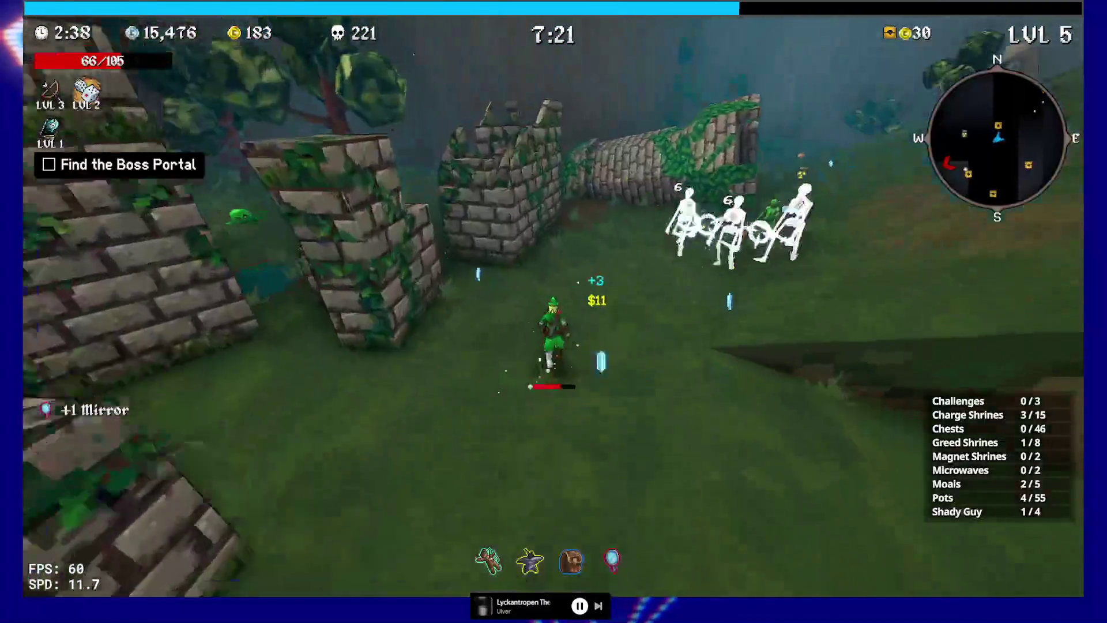
key(w)
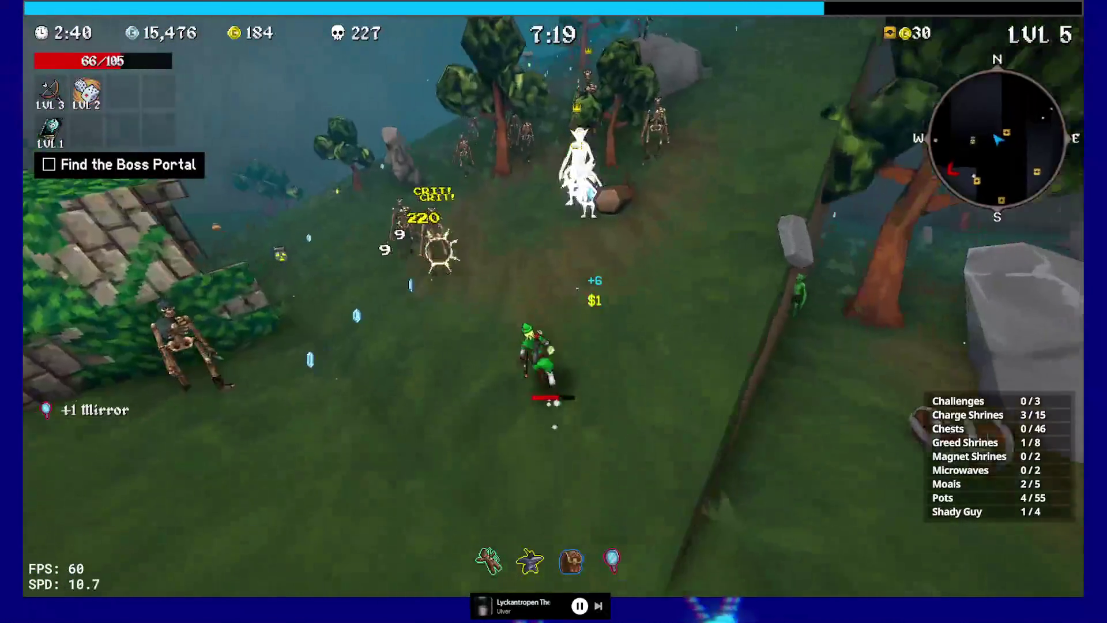
key(w)
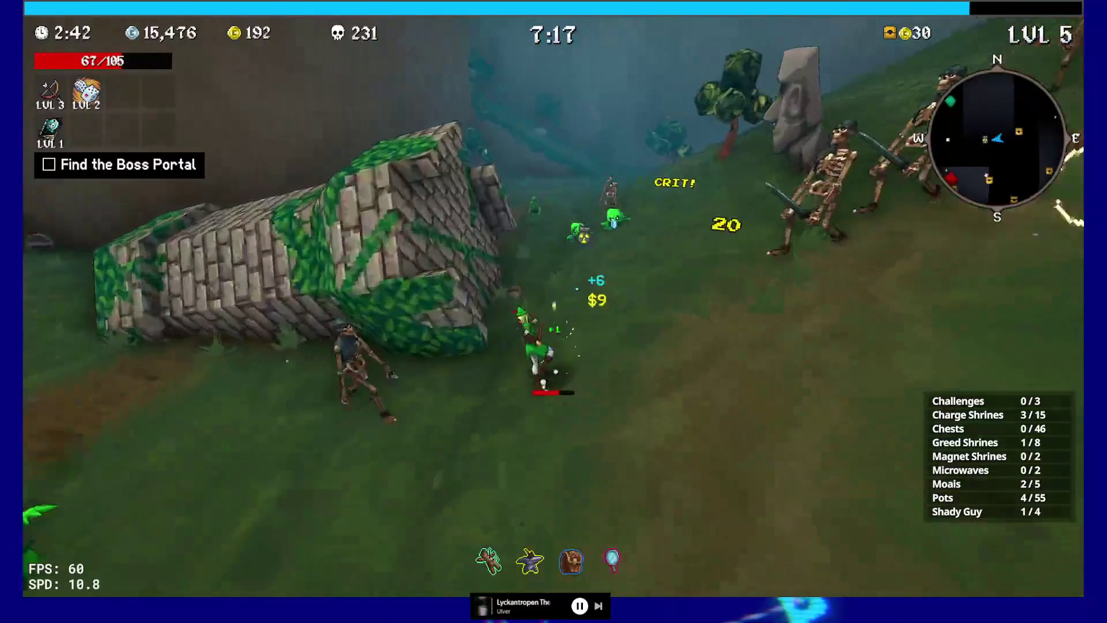
key(w)
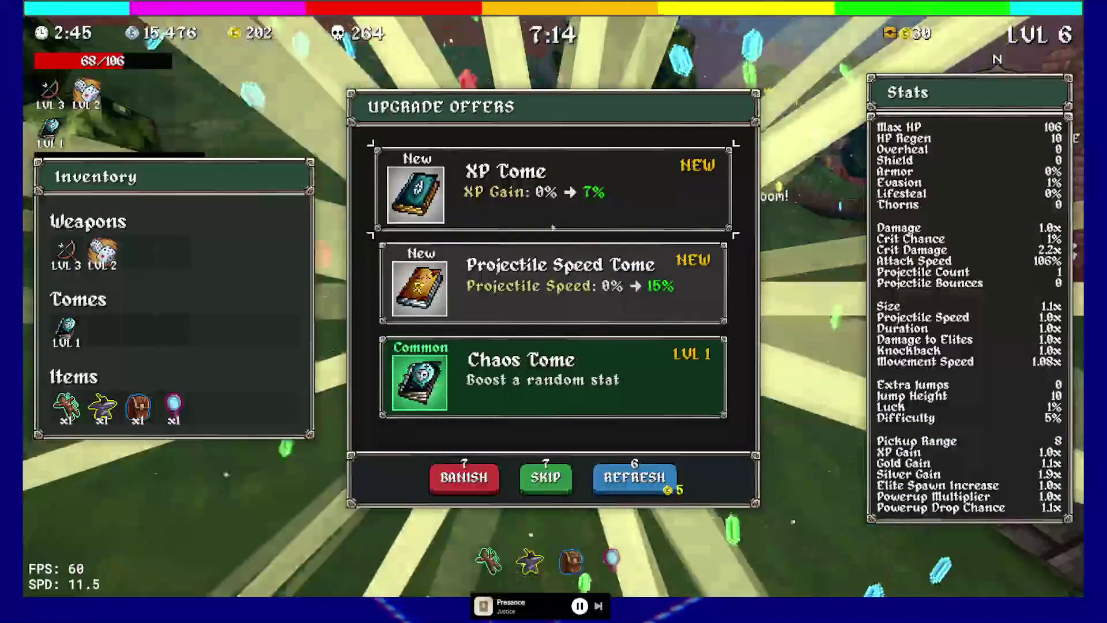
click(519, 188)
Run uphill to the Charge Shrine, charge it, and claim the +5 Shield reward.
key(w)
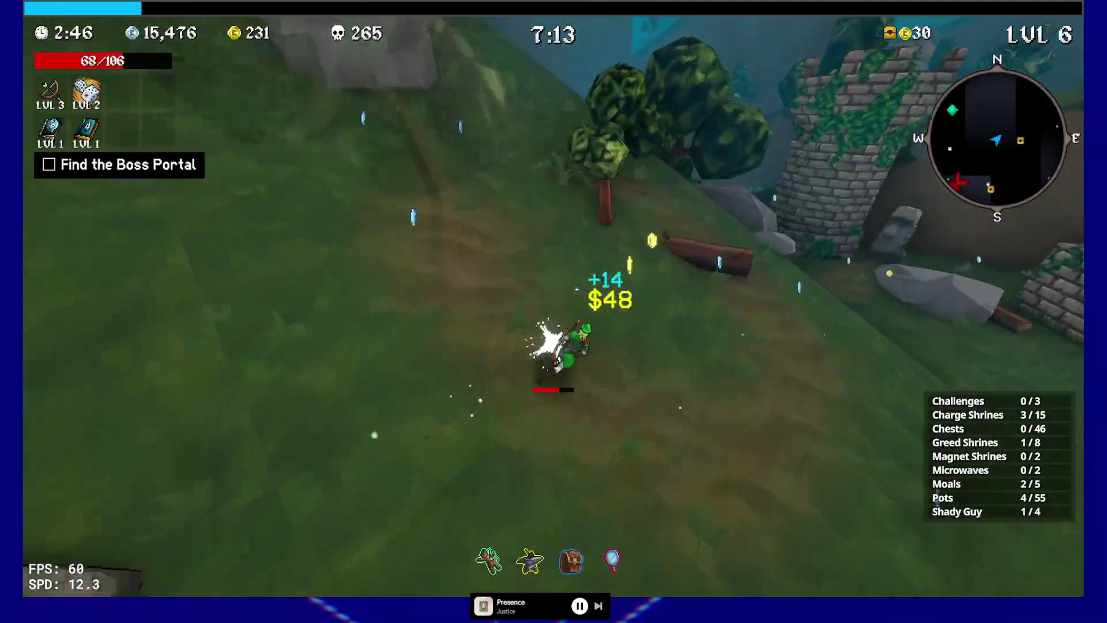
key(w)
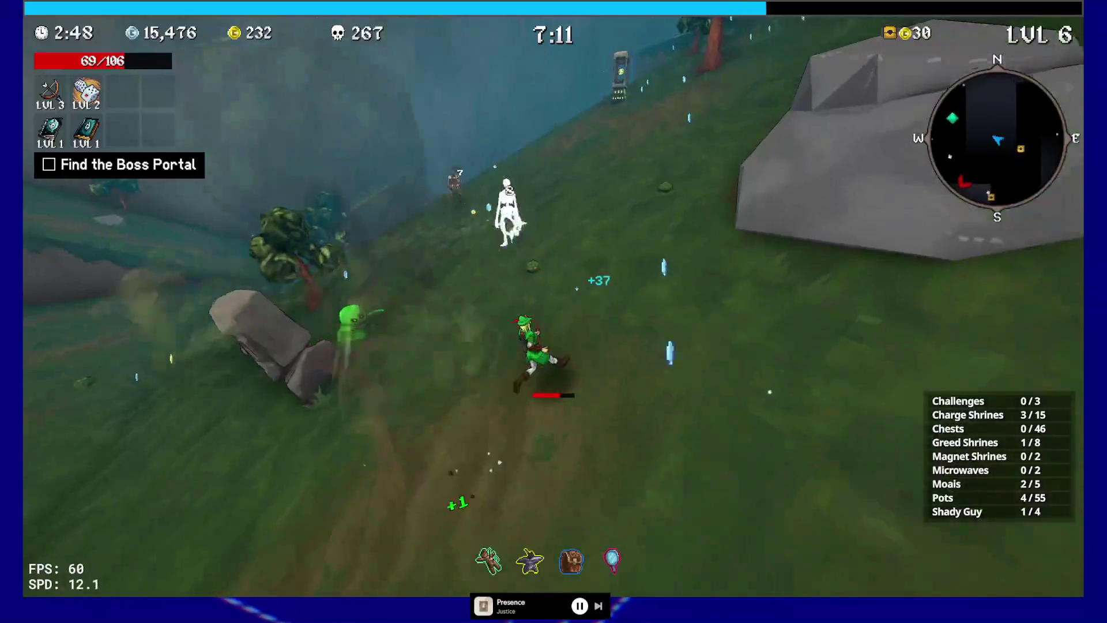
key(w)
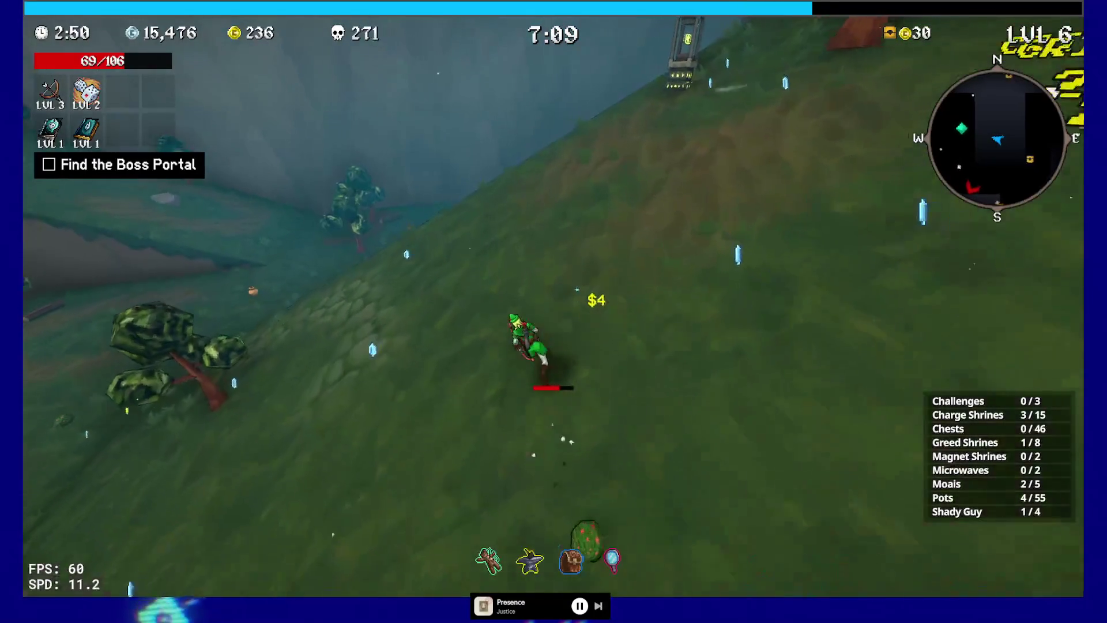
key(w)
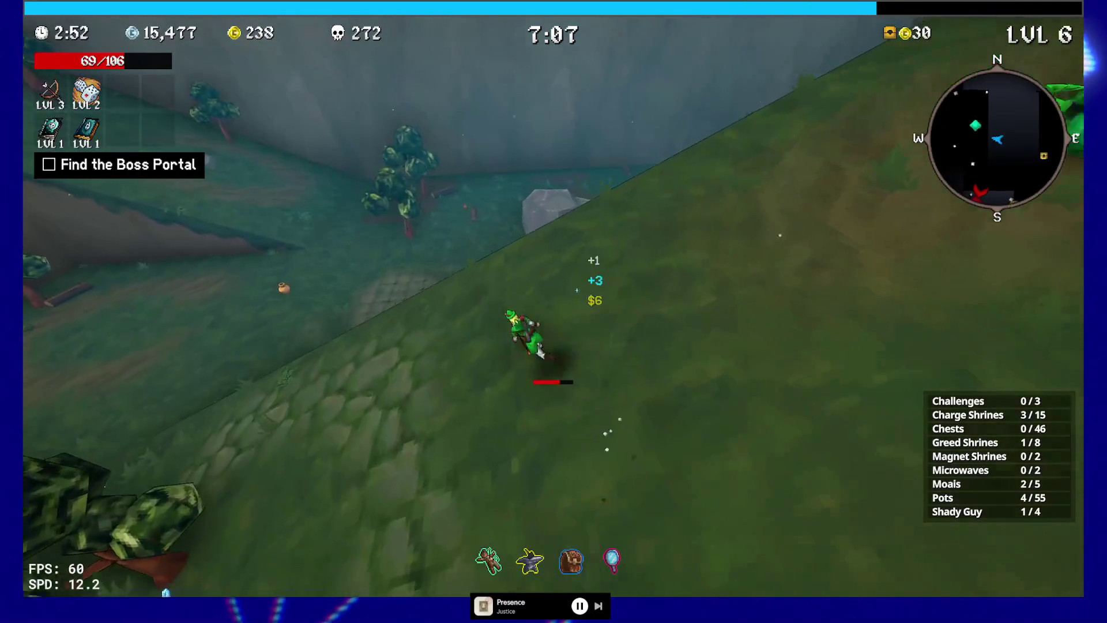
key(w)
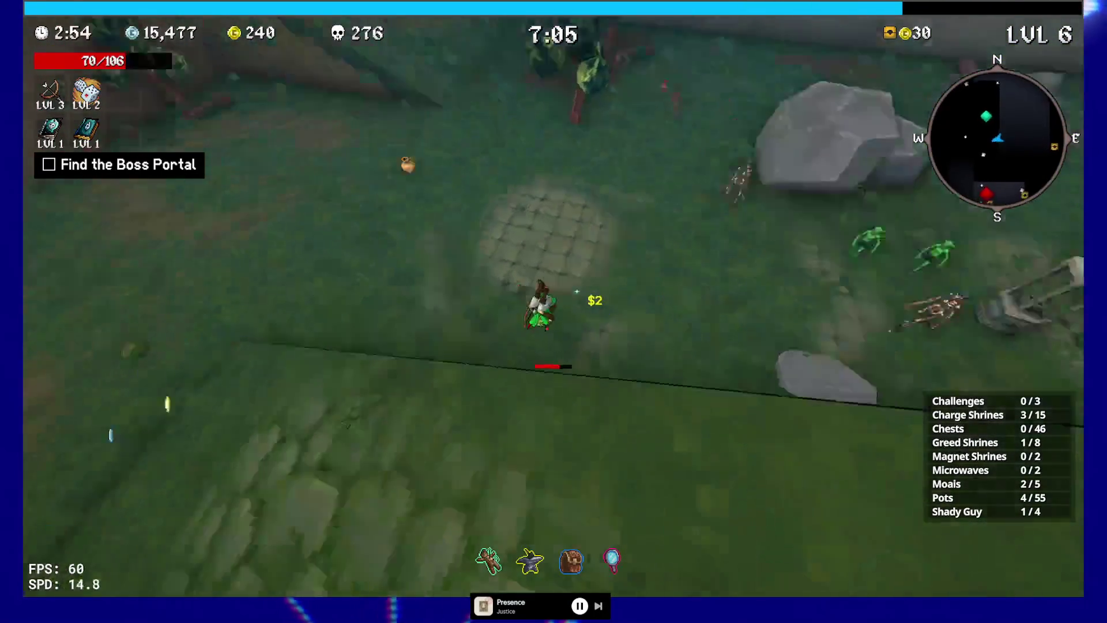
key(w)
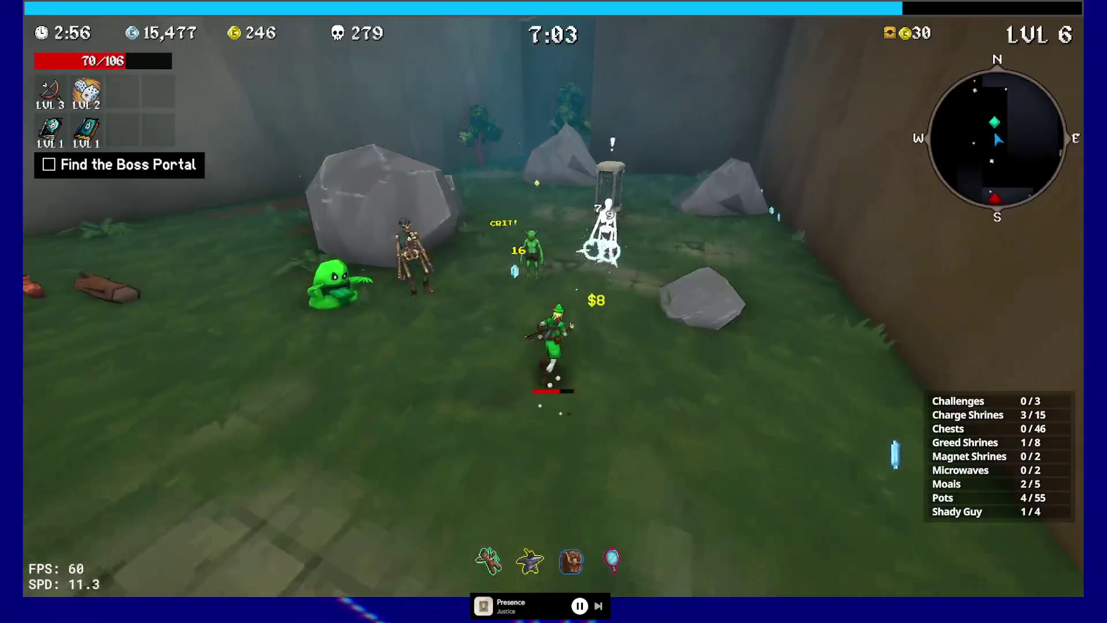
key(w)
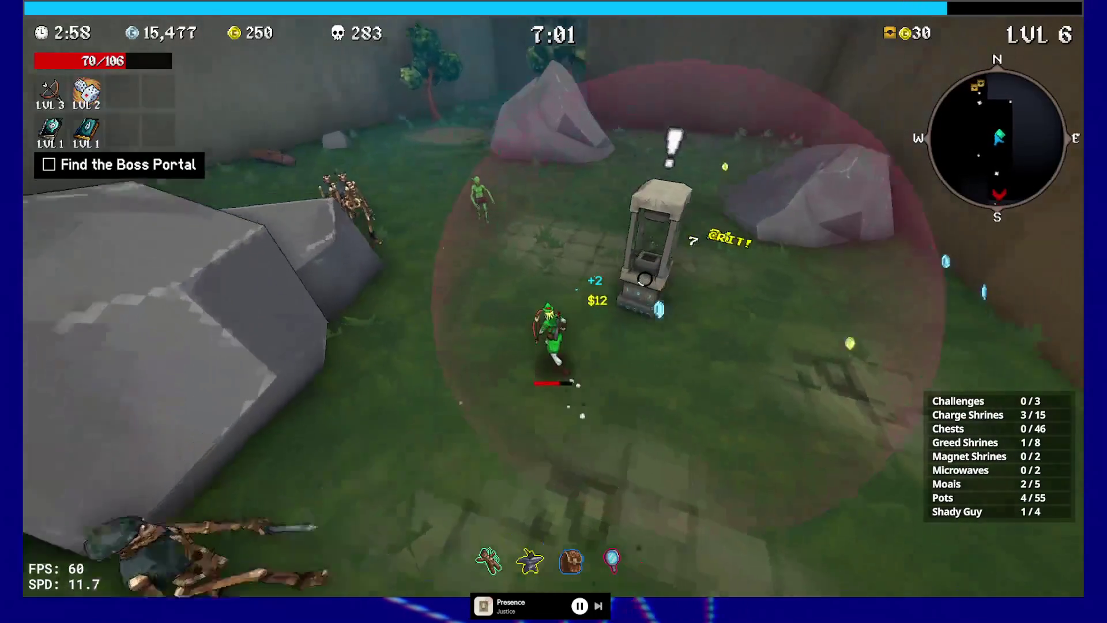
key(w)
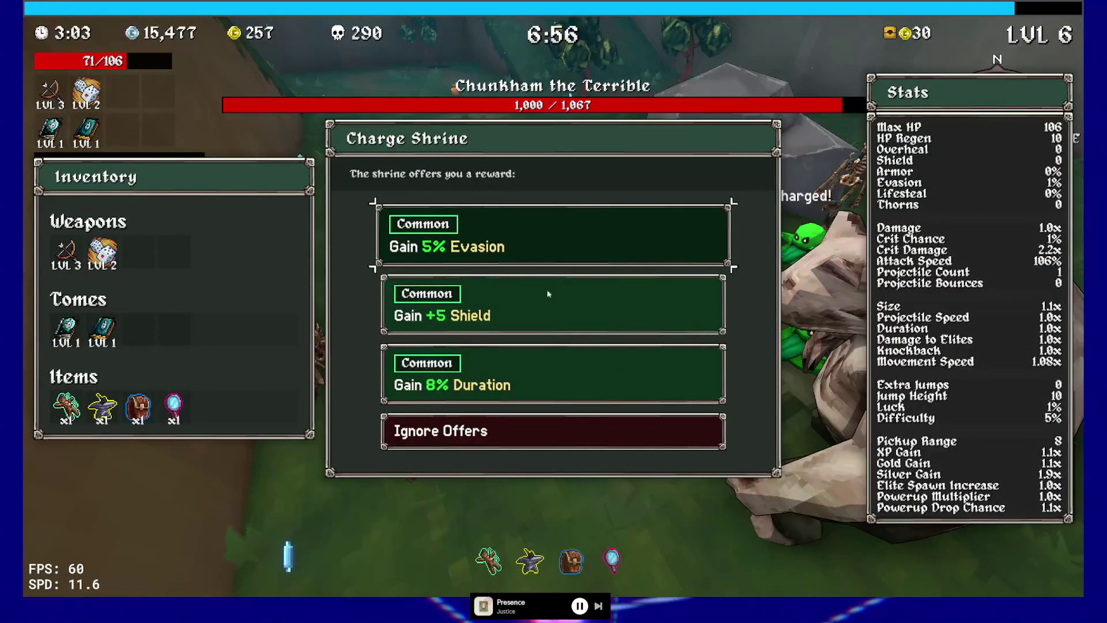
click(523, 282)
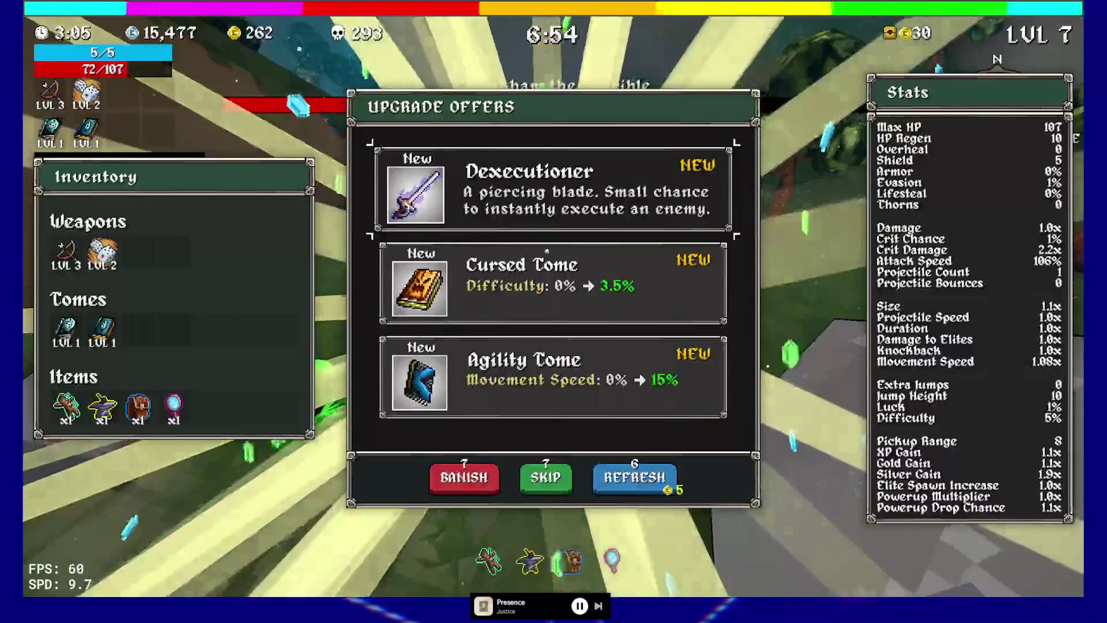
Accept the Dexecutioner weapon and run down the grassy corridor, breaking a pot.
key(Return)
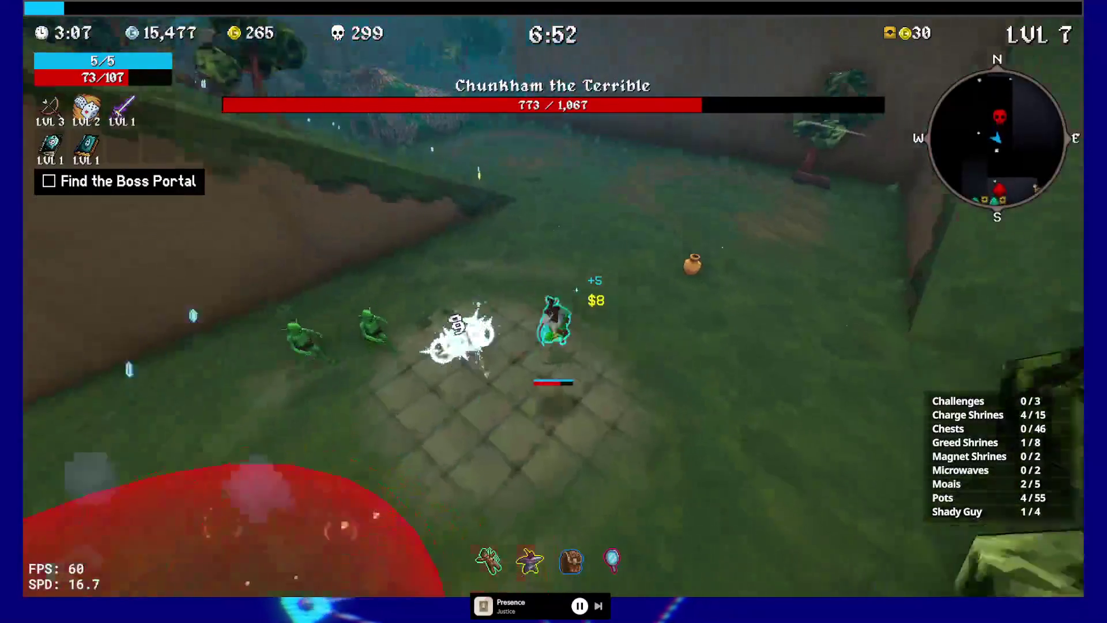
key(w)
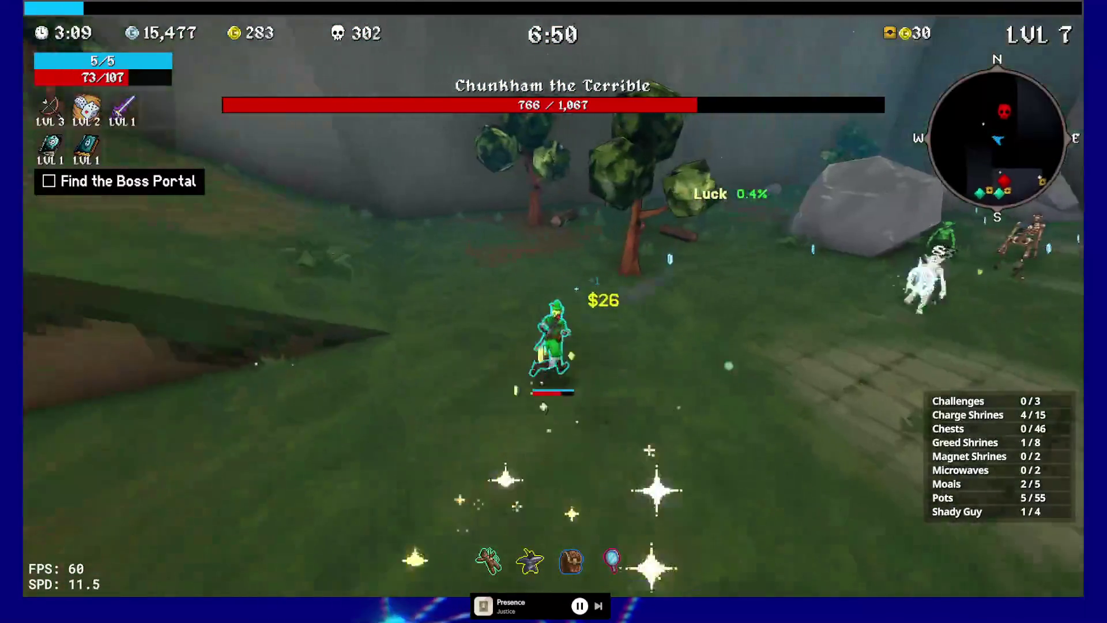
key(w)
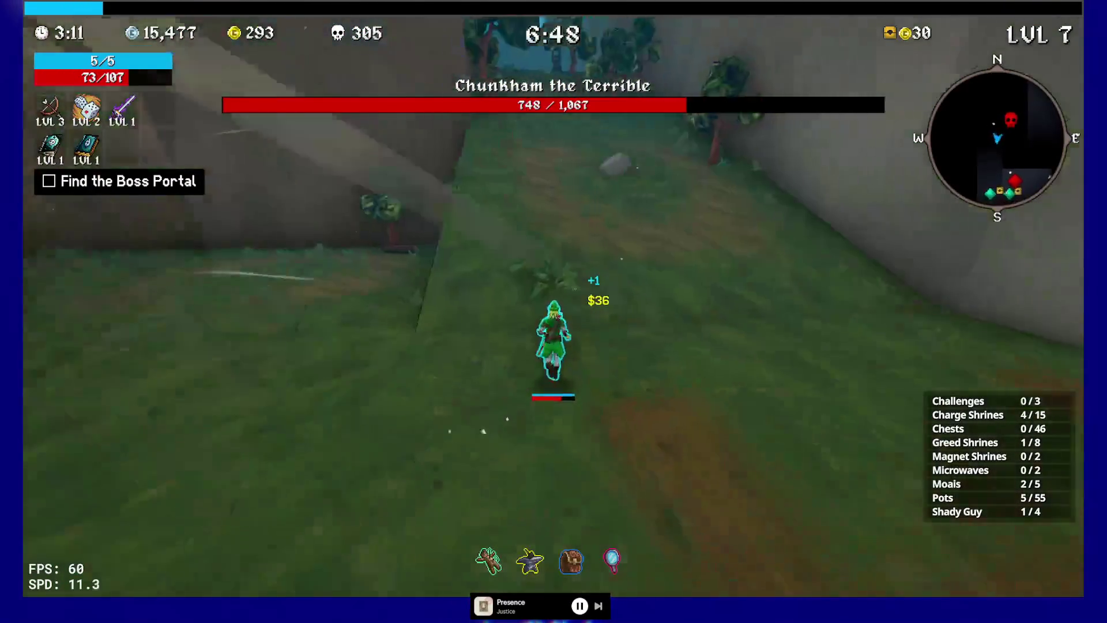
Fight Chunkham the Terrible, circling it and kiting uphill until its health reaches 0.
key(w)
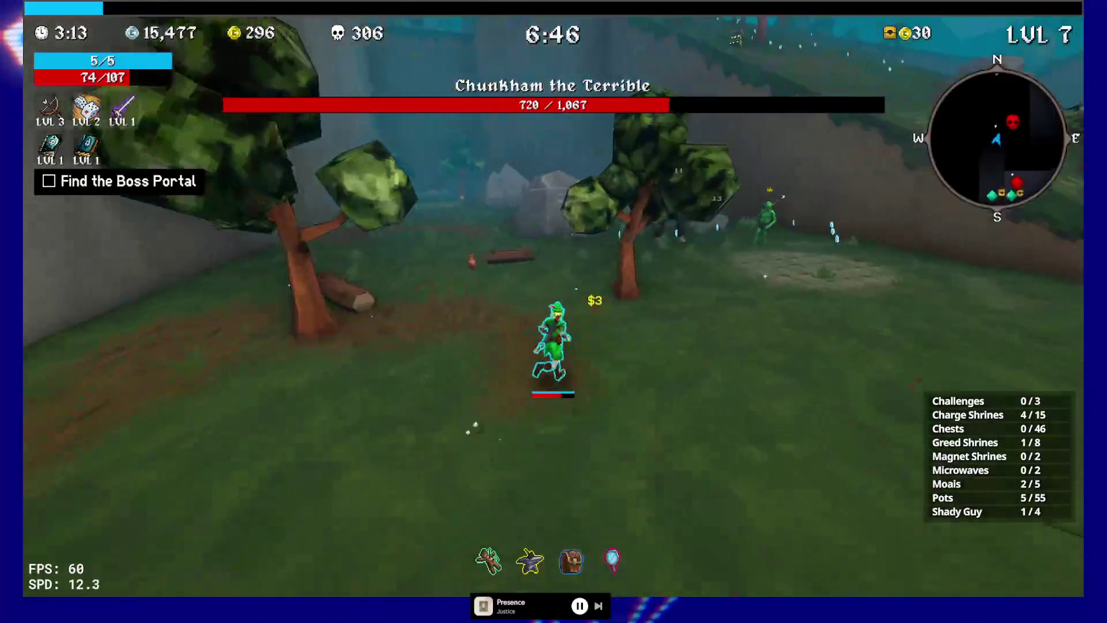
key(w)
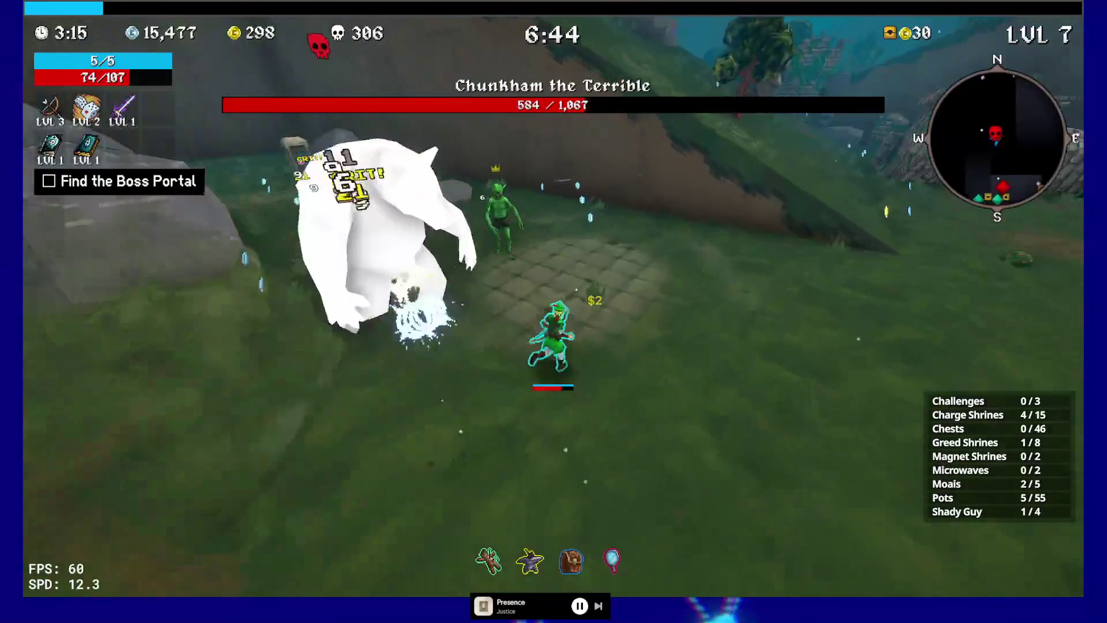
key(w)
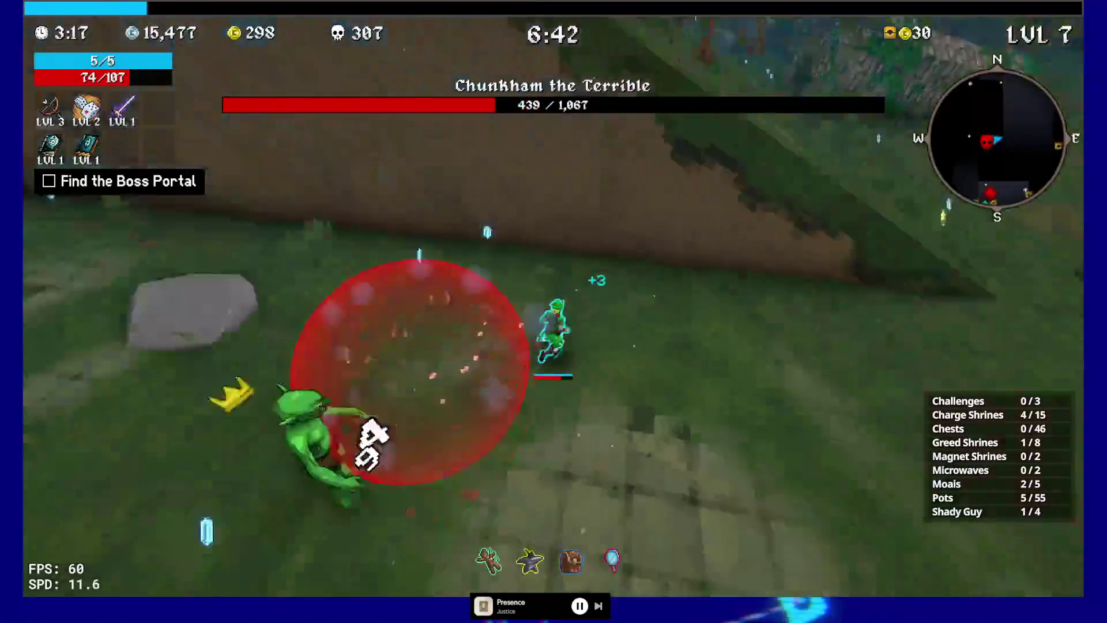
key(w)
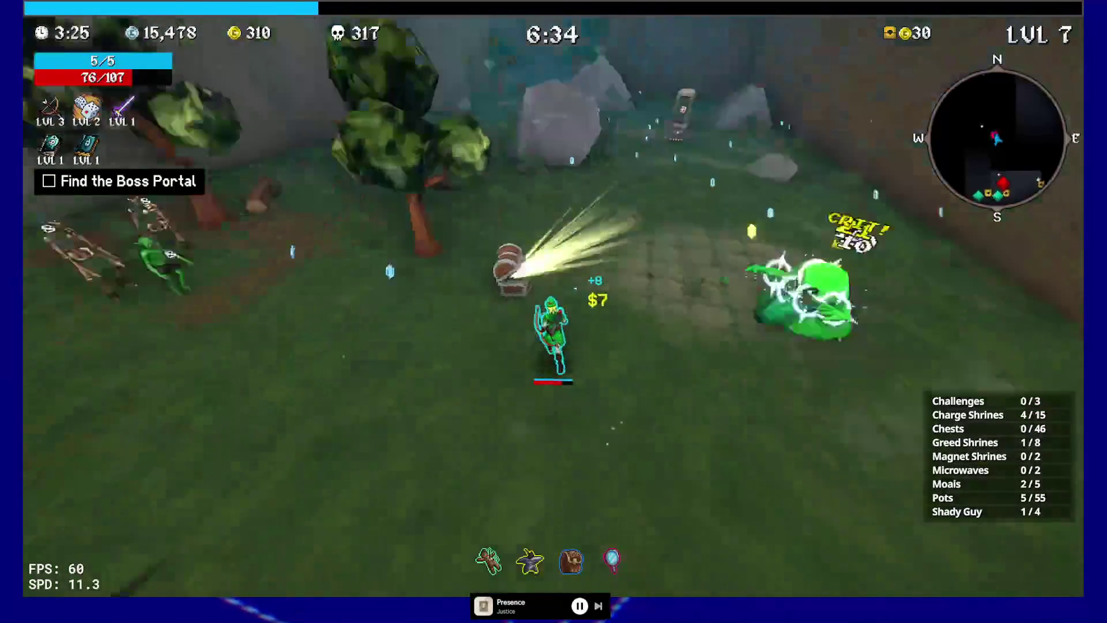
key(w)
key(w)
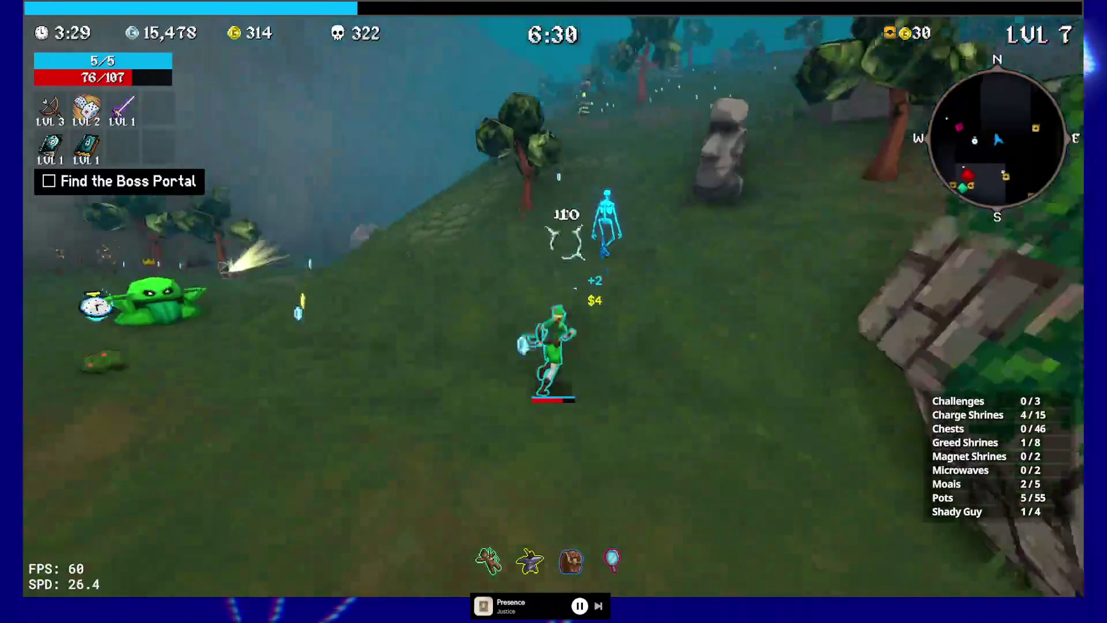
key(w)
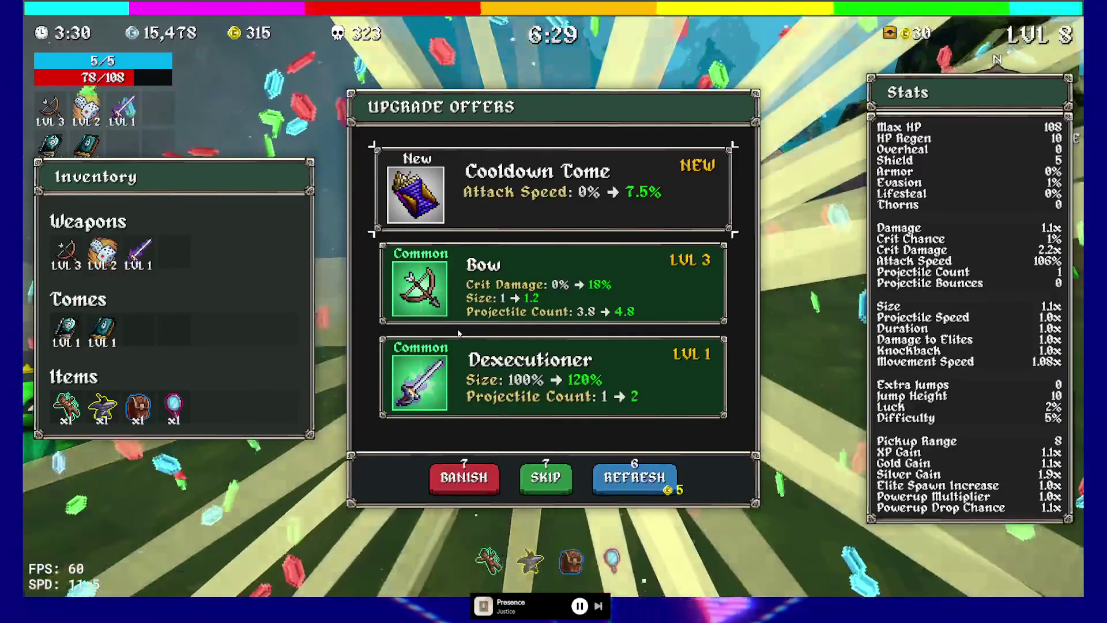
Upgrade the Bow to level 4 and run through the skeleton group.
click(594, 294)
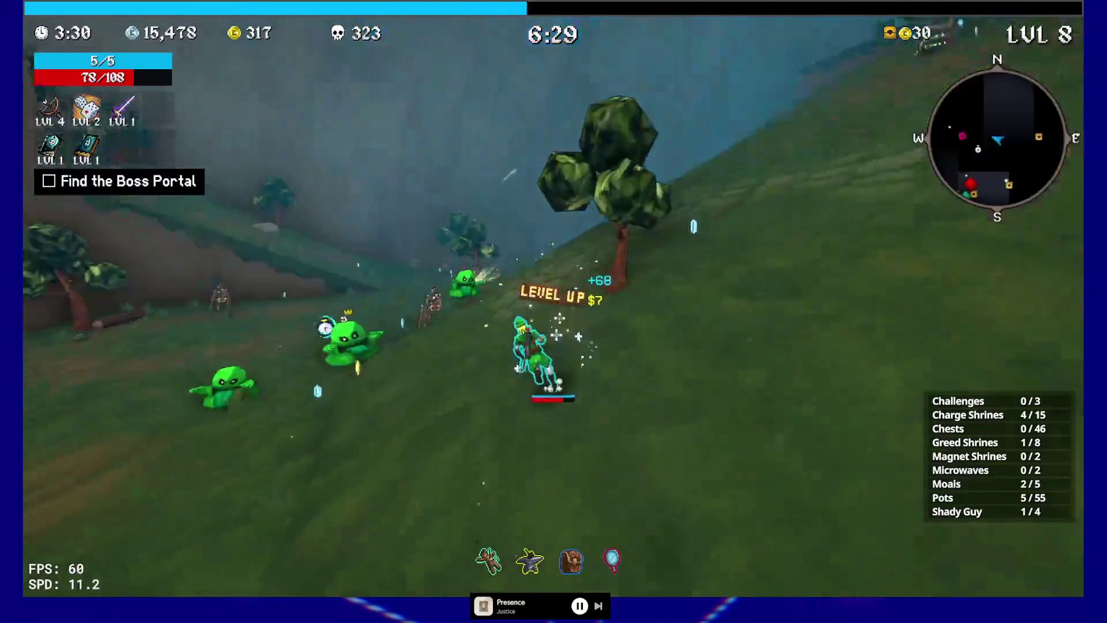
key(w)
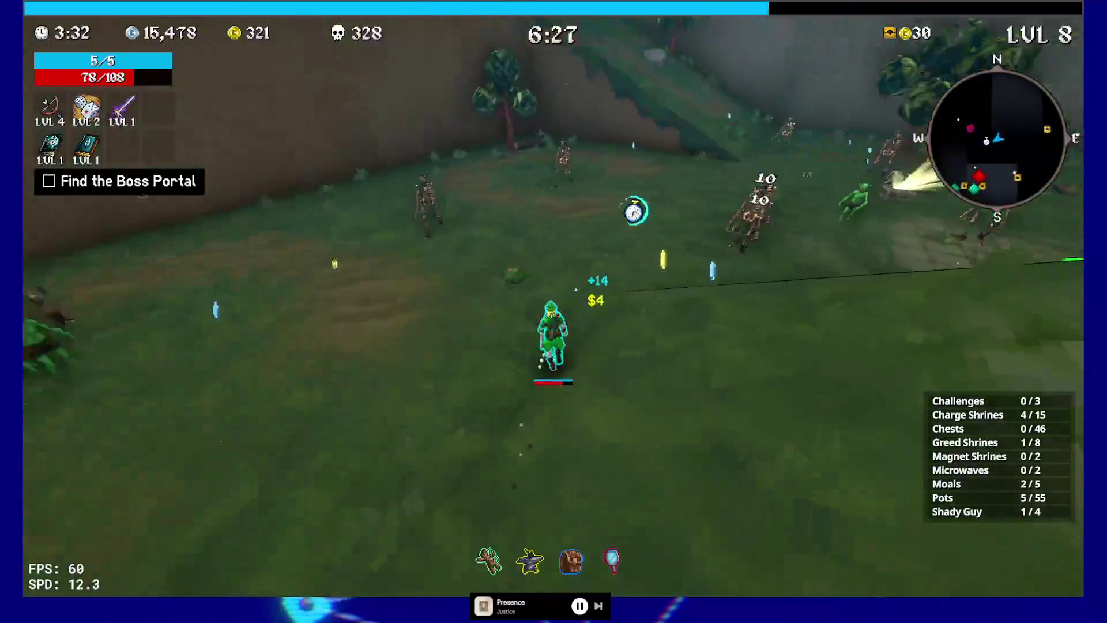
key(w)
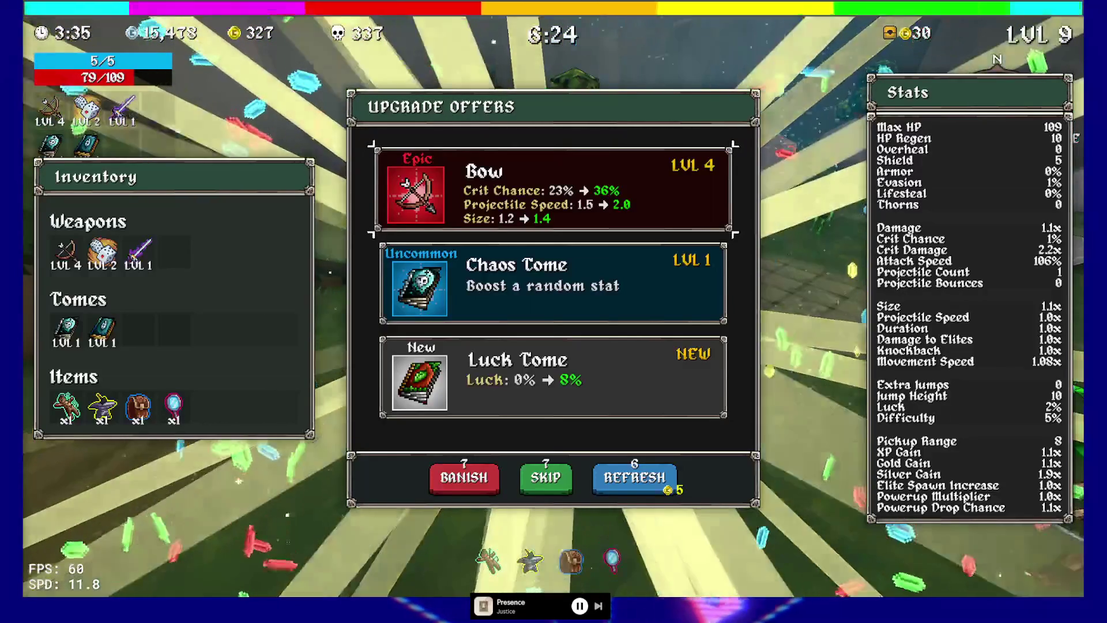
Take the Luck Tome, then open a chest and take the Moldy Cheese.
click(530, 357)
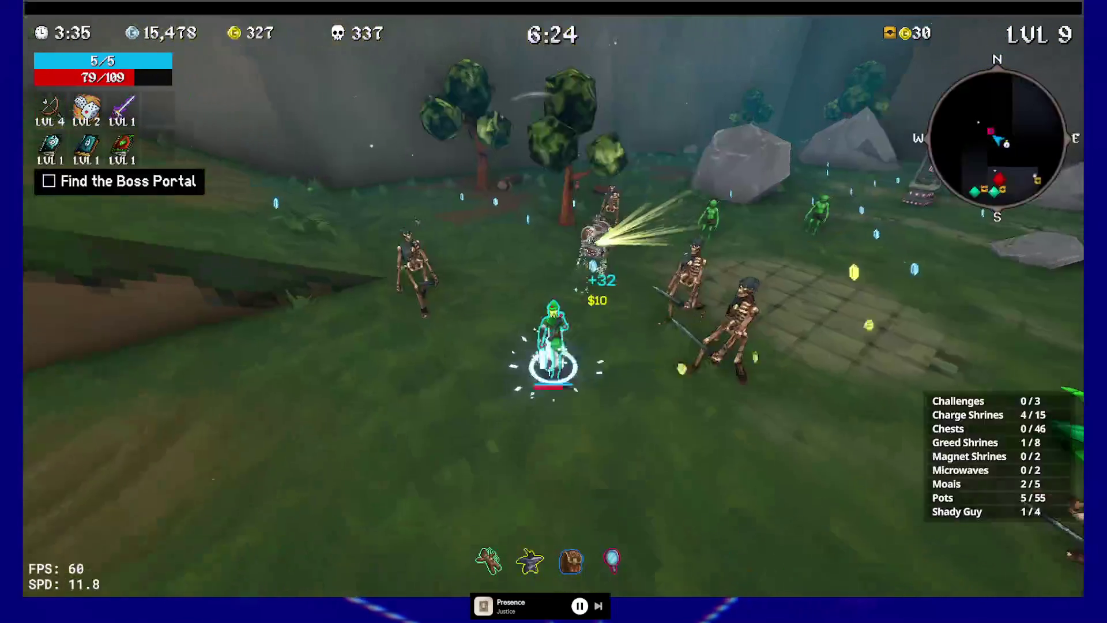
key(e)
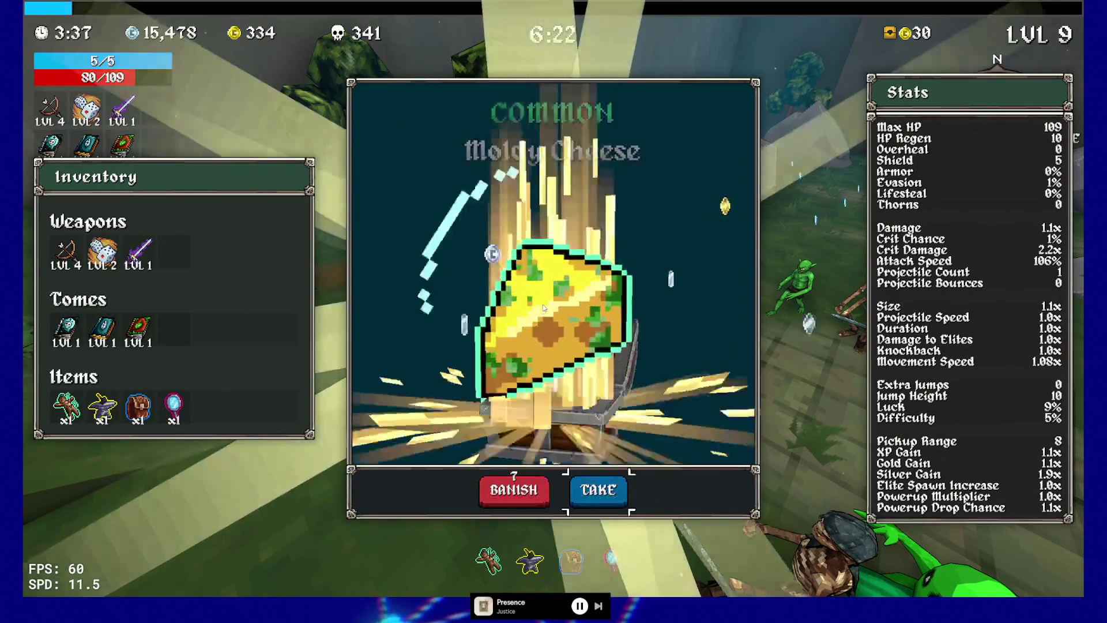
click(598, 487)
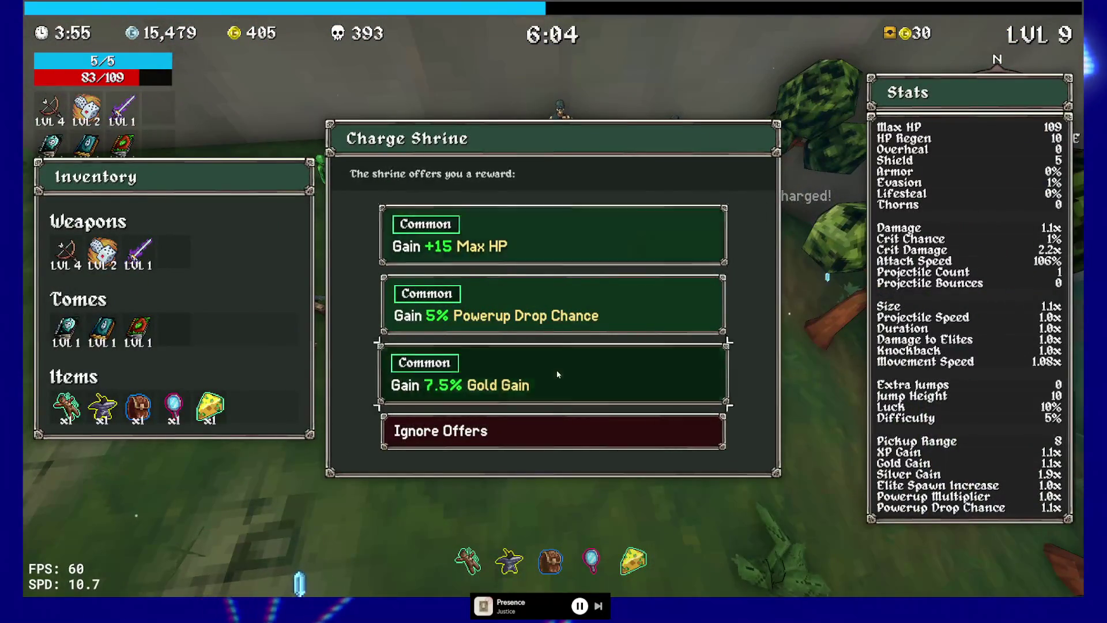
Claim 7.5% Gold Gain, level up a tome, and reroll the level 11 offers for 5 gold.
click(556, 369)
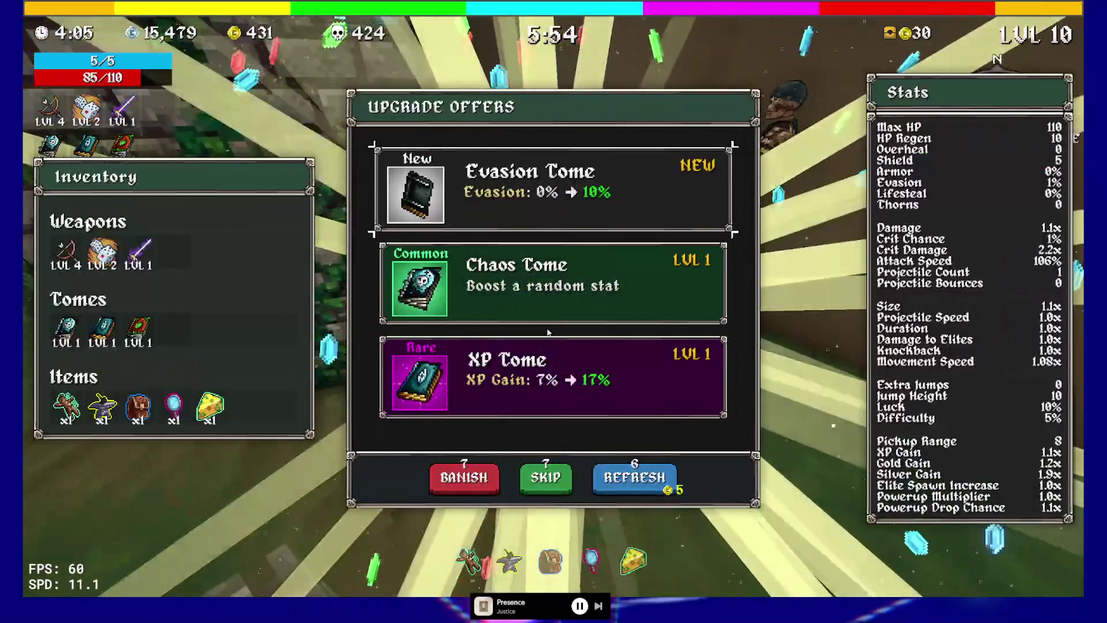
click(548, 352)
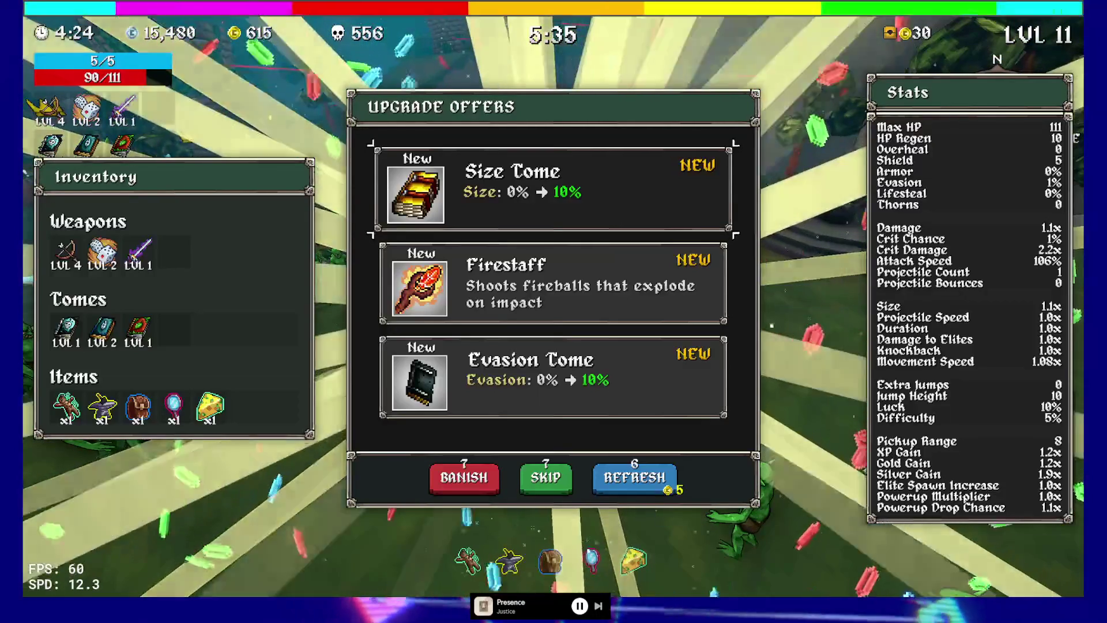
click(628, 481)
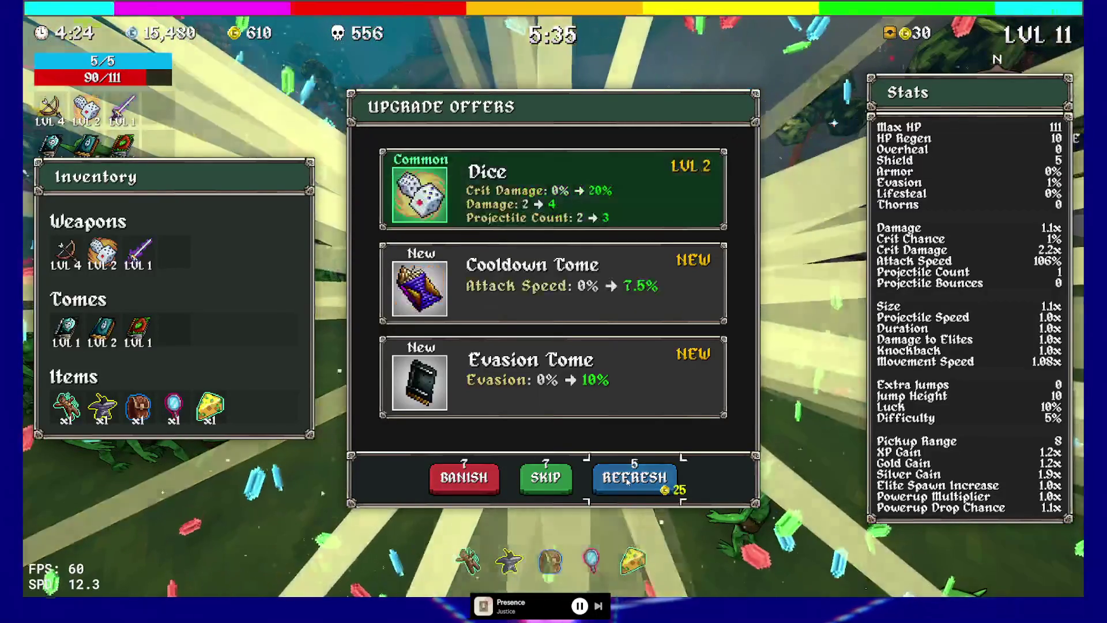
Upgrade the Dice to level 3, then charge a shrine and claim +1 Projectile Count.
click(554, 189)
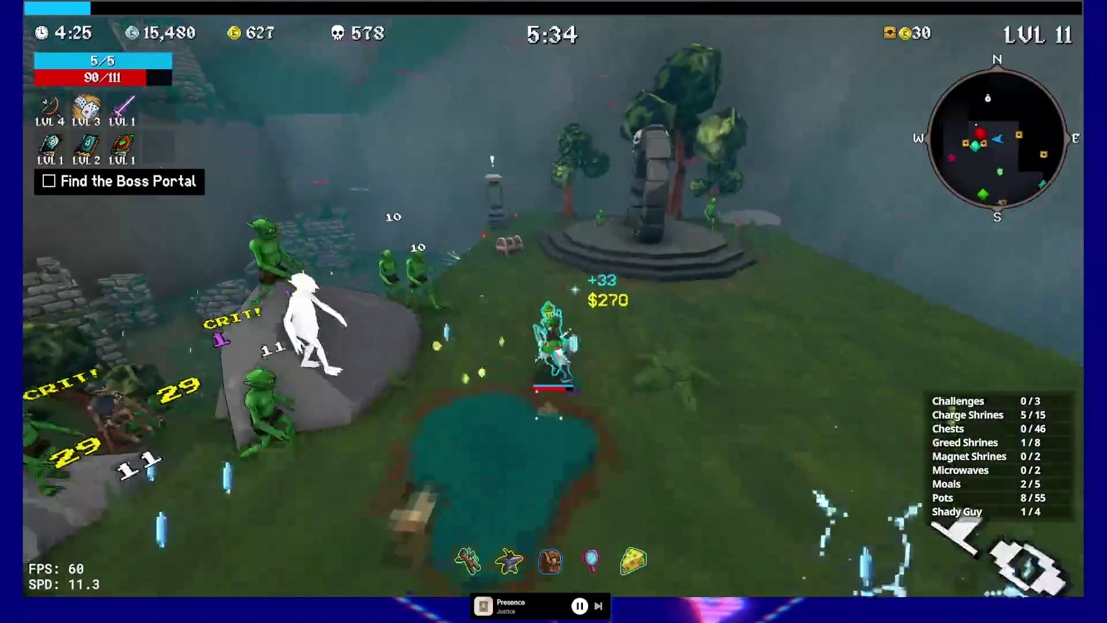
key(w)
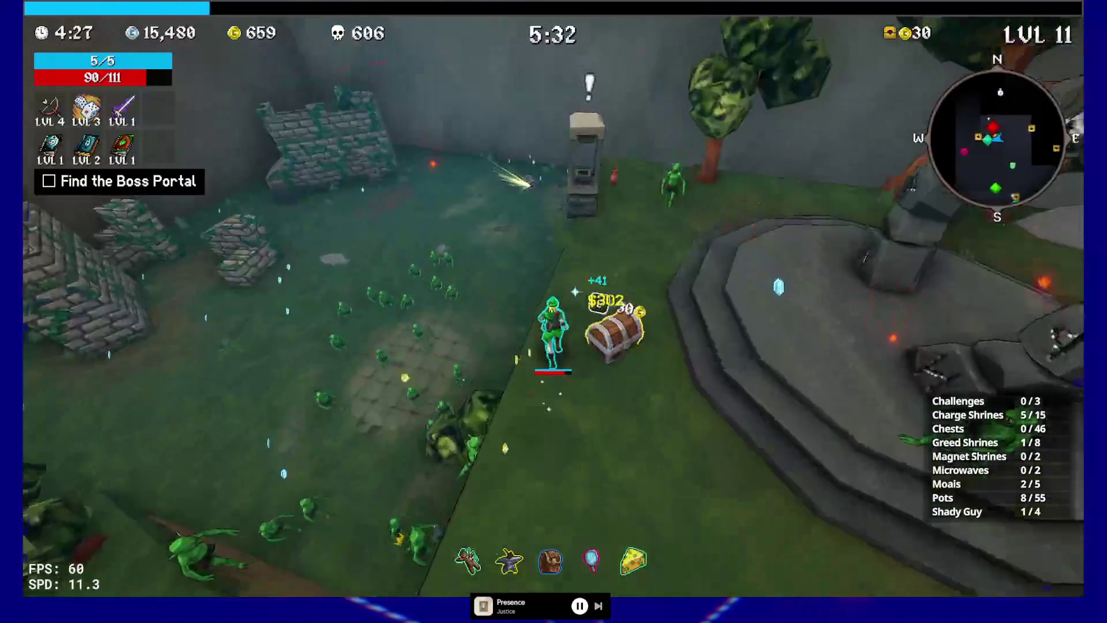
key(w)
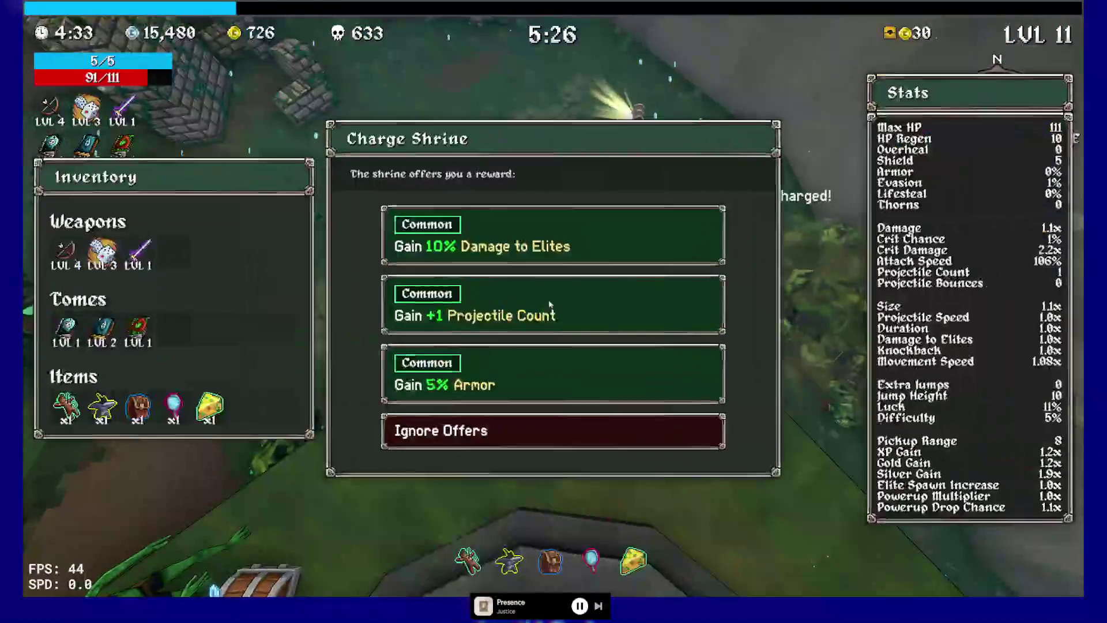
click(555, 314)
Run to a chest and take the Time Bracelet from it.
key(w)
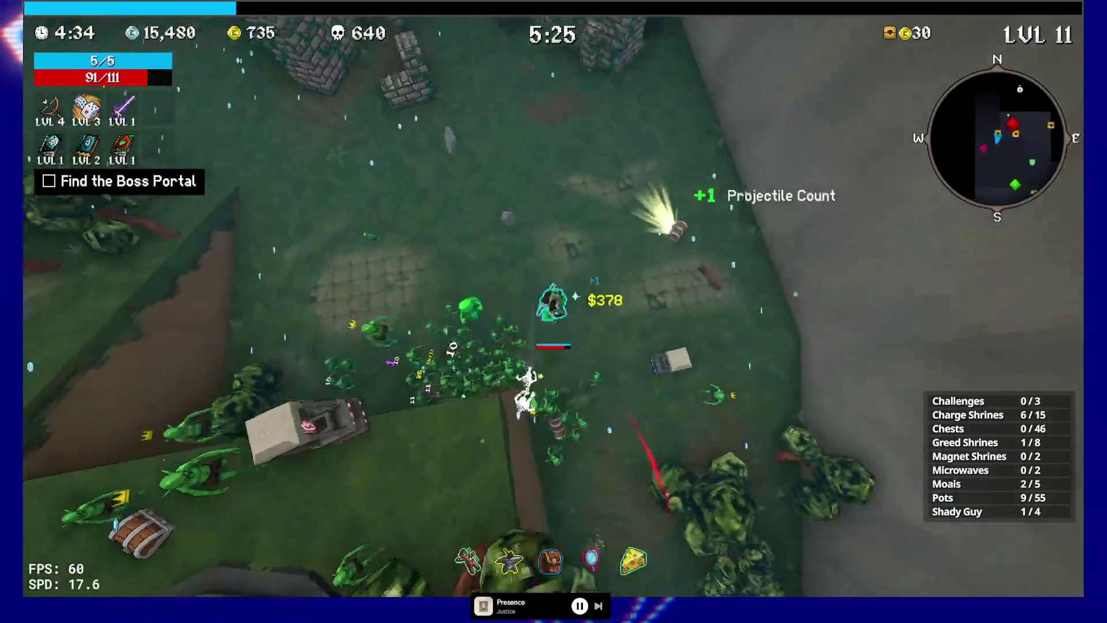
key(e)
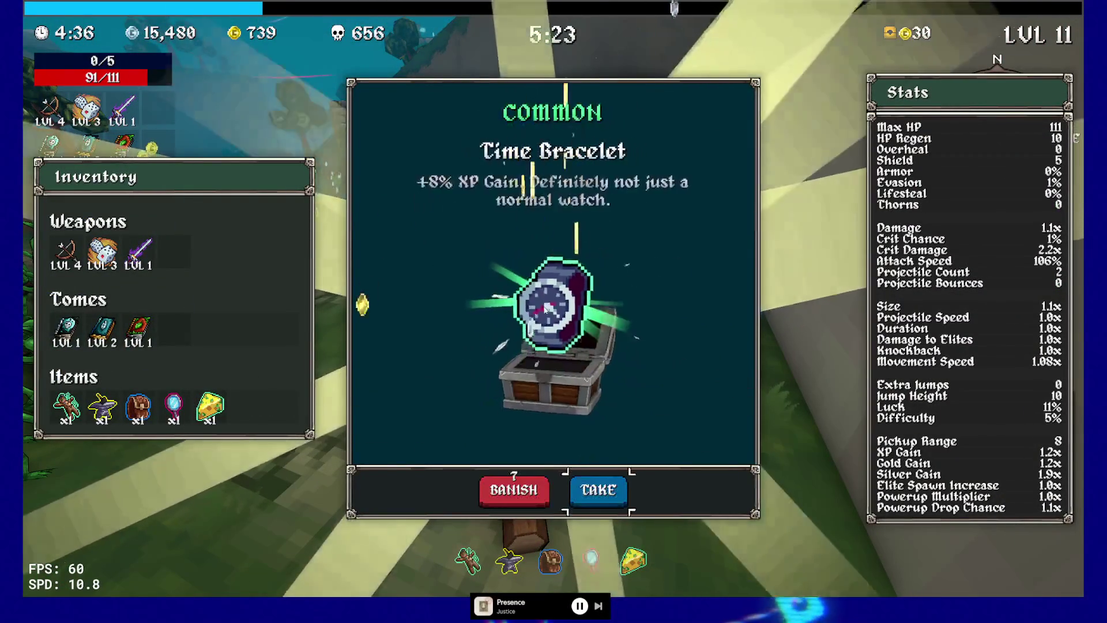
click(598, 489)
Run to the ruins and buy Idle Juice from the Shady Guy Shop.
key(w)
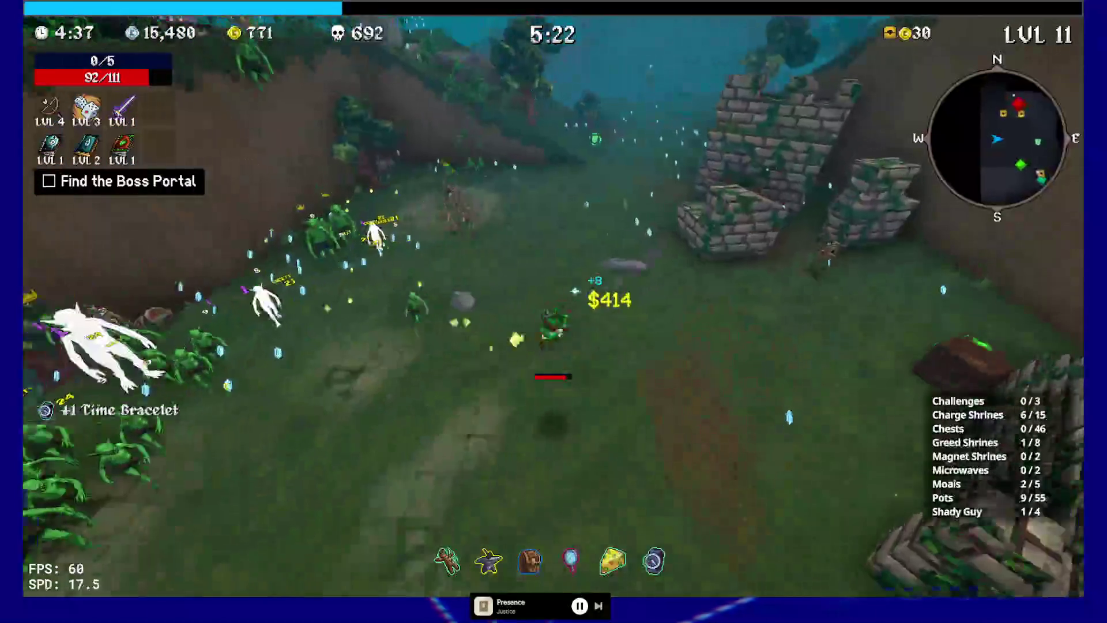
key(w)
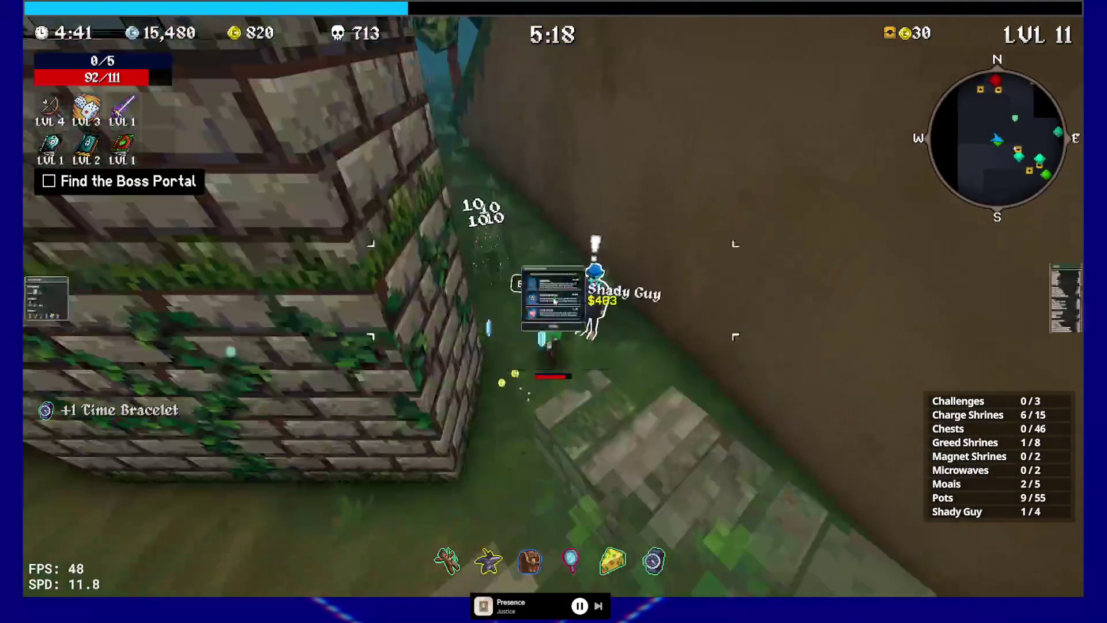
key(e)
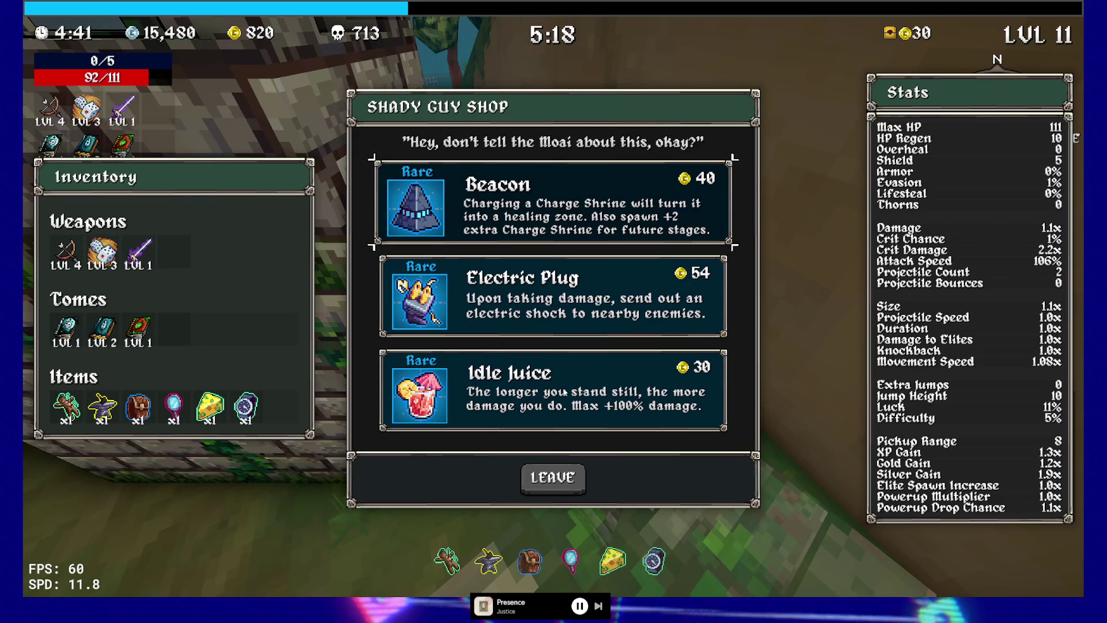
click(495, 391)
Run across the field, taking the Aura weapon, then raising Luck and Chaos Tomes to level 2.
key(w)
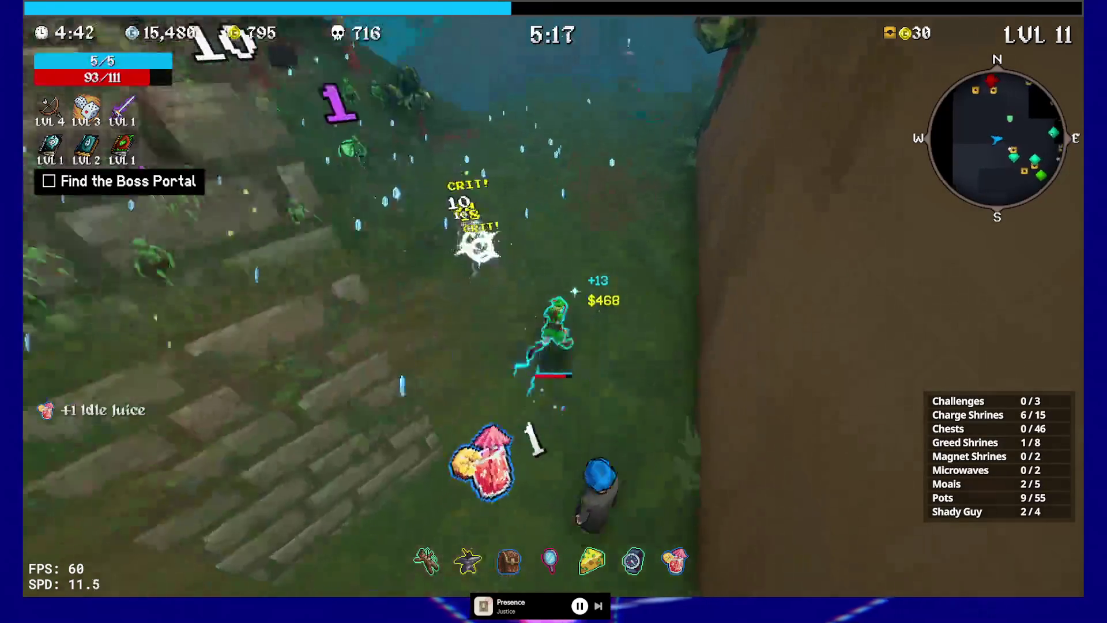
key(w)
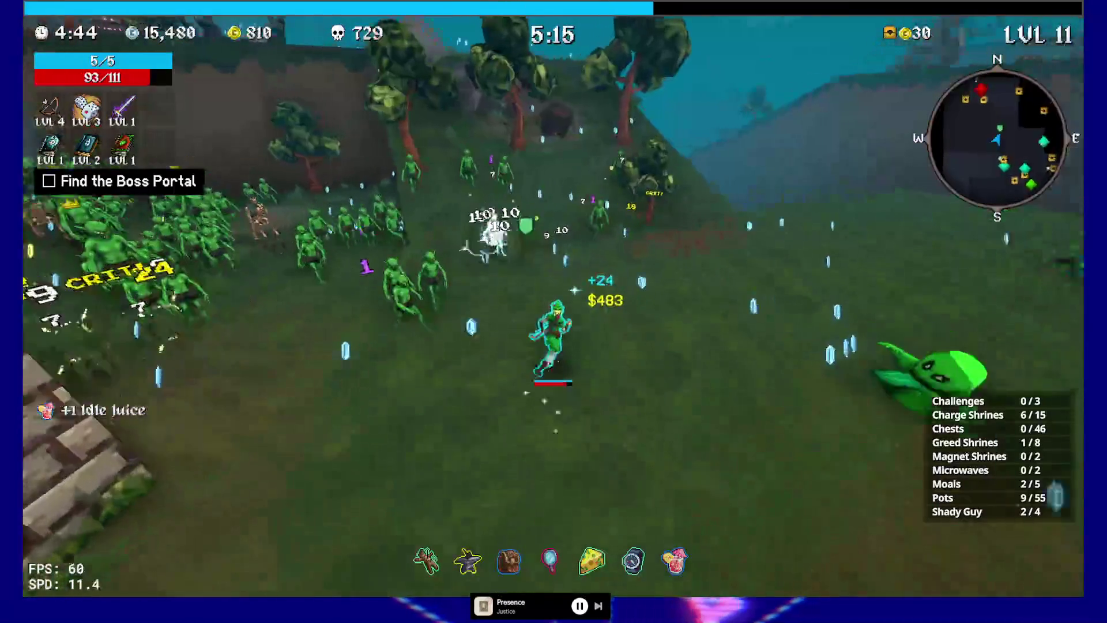
key(w)
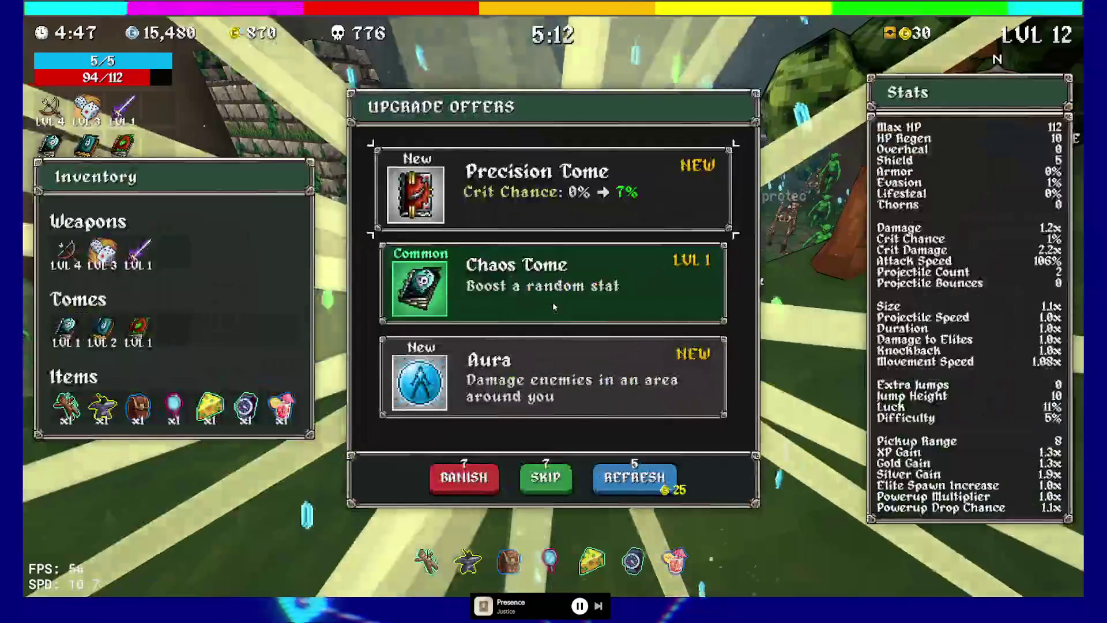
click(493, 374)
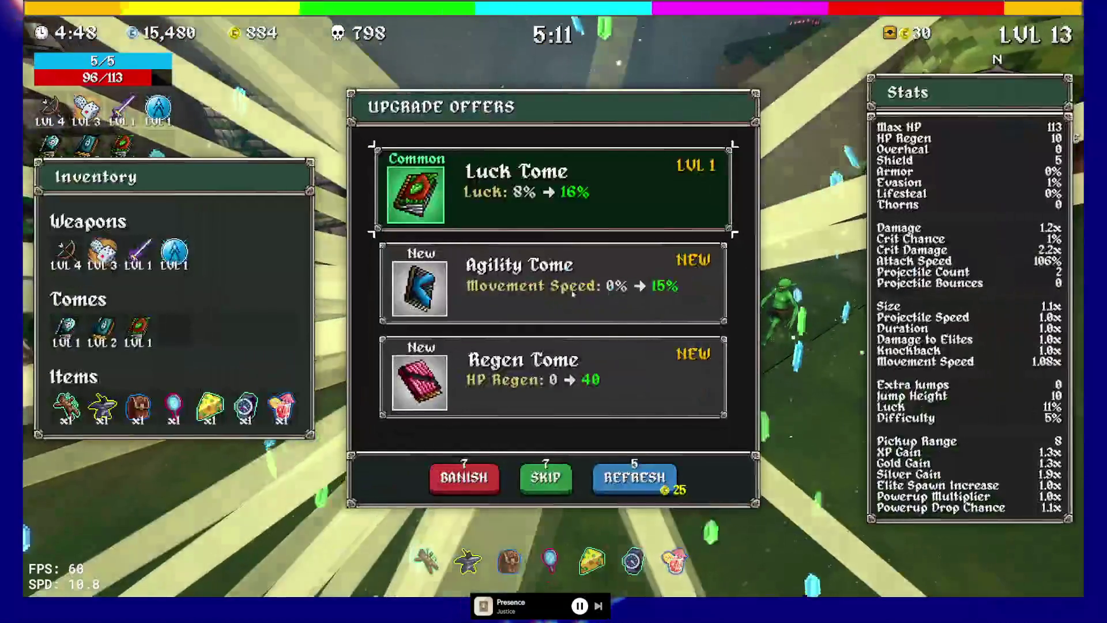
click(569, 193)
key(w)
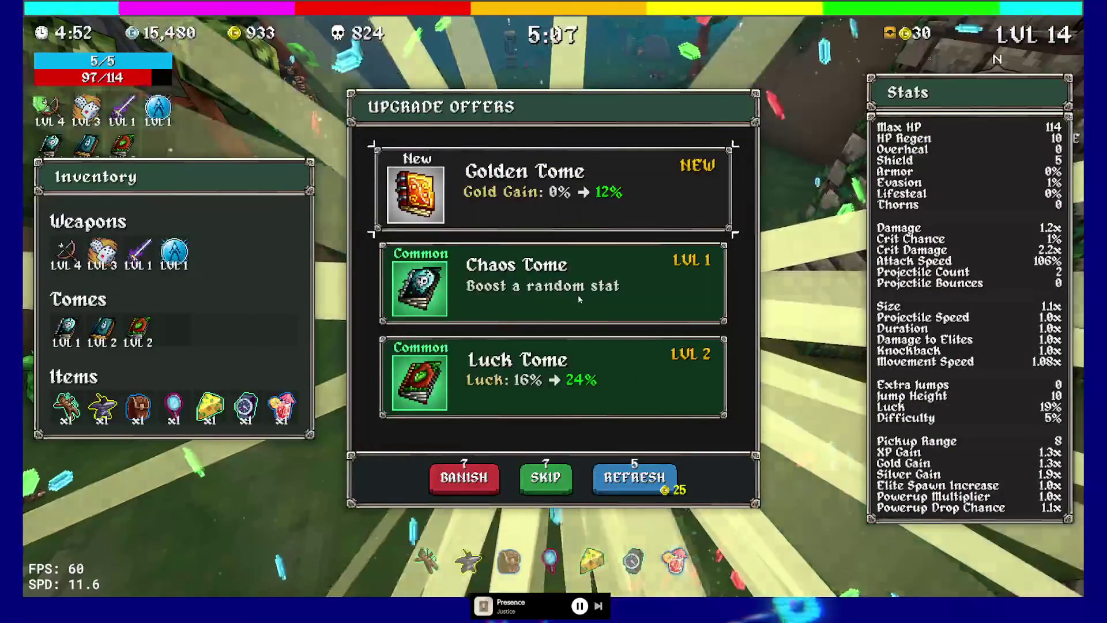
click(578, 296)
Run past the ruins and pond to the stone tower shrine, checking the full map on the way.
key(w)
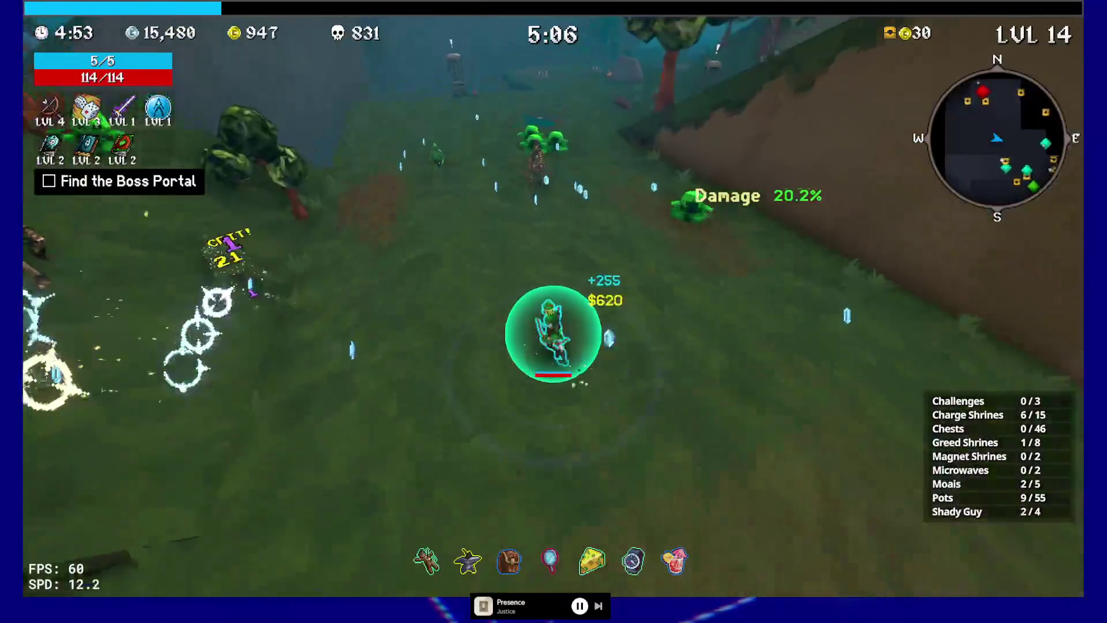
key(w)
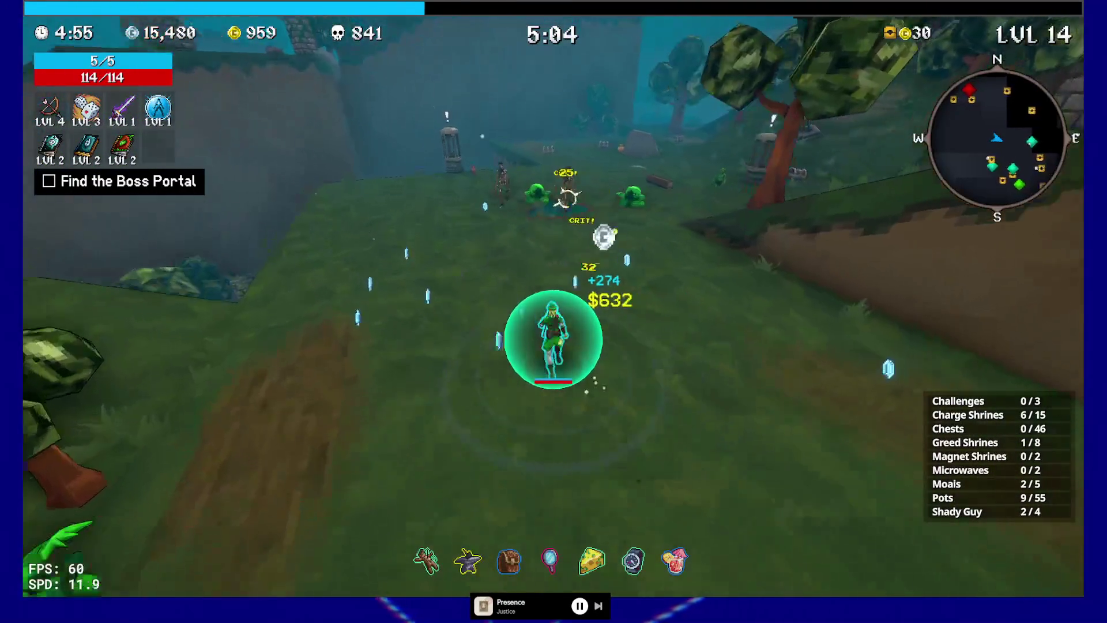
key(w)
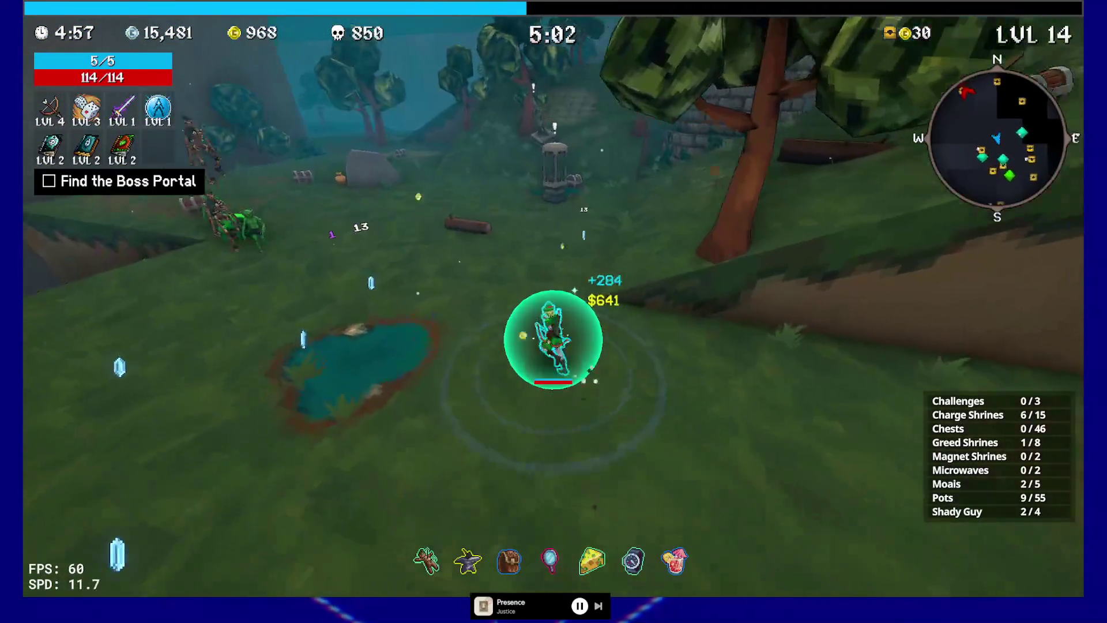
key(w)
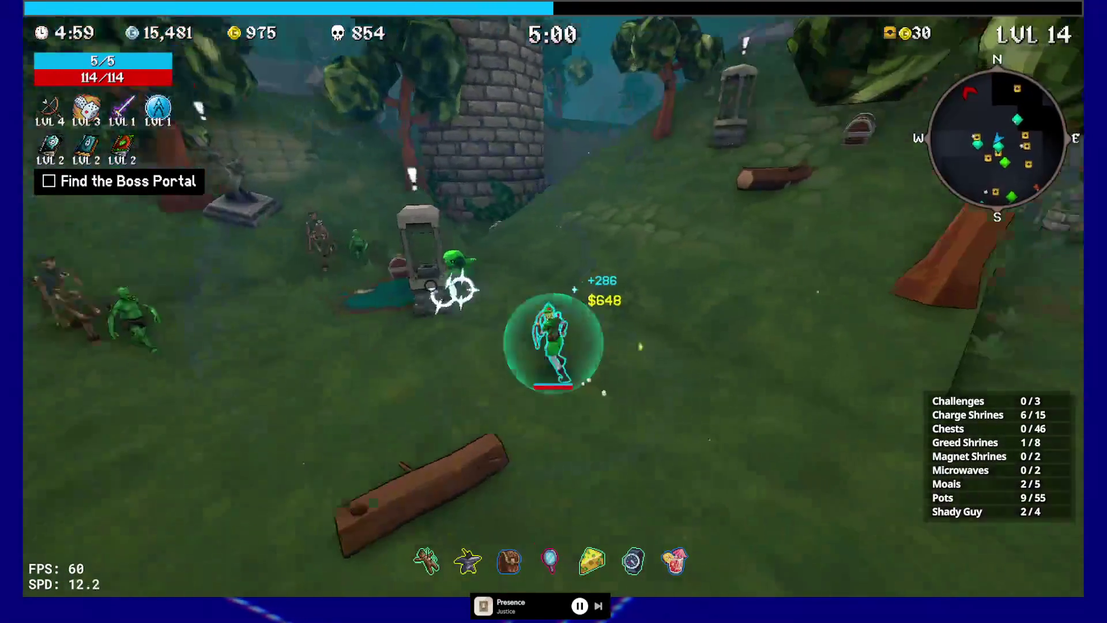
key(Tab)
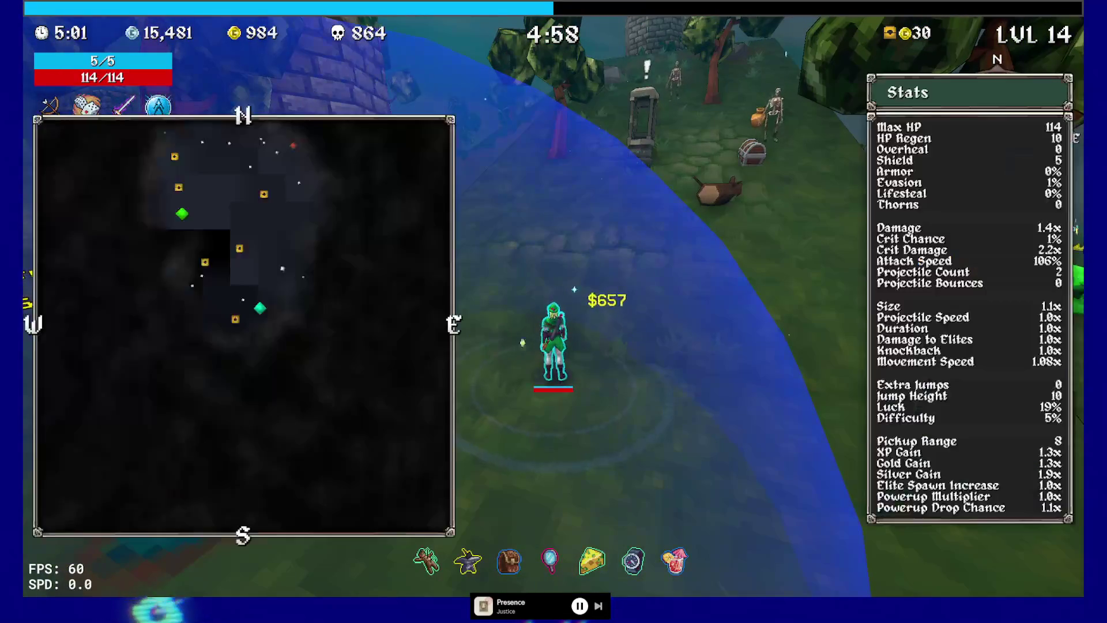
key(Tab)
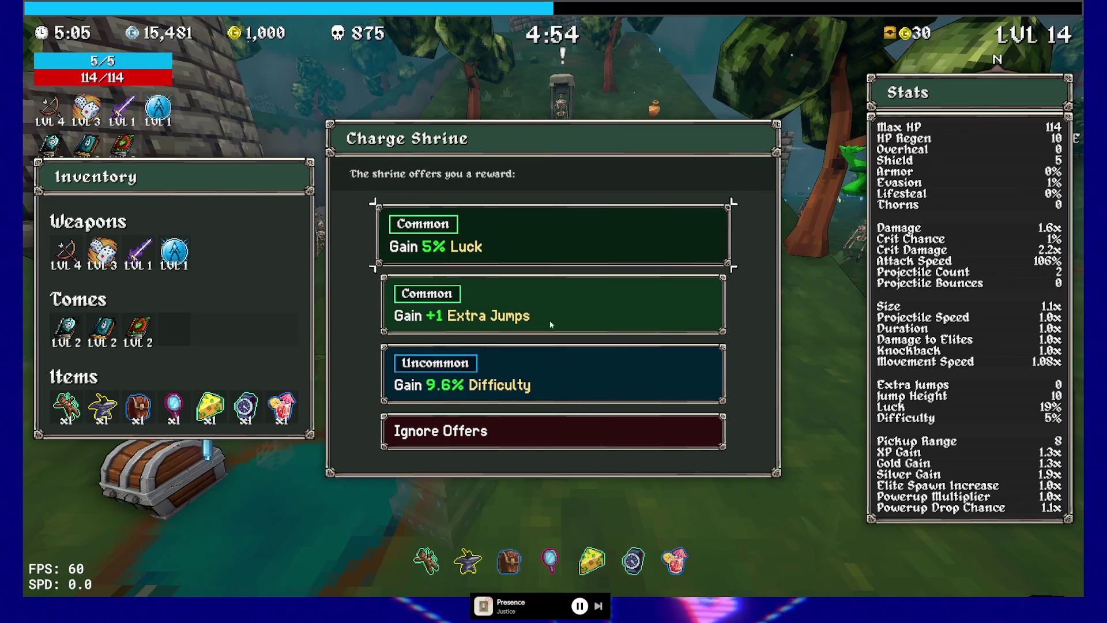
Claim +1 Extra Jumps, then run across the hills and check the map for the portal.
click(550, 325)
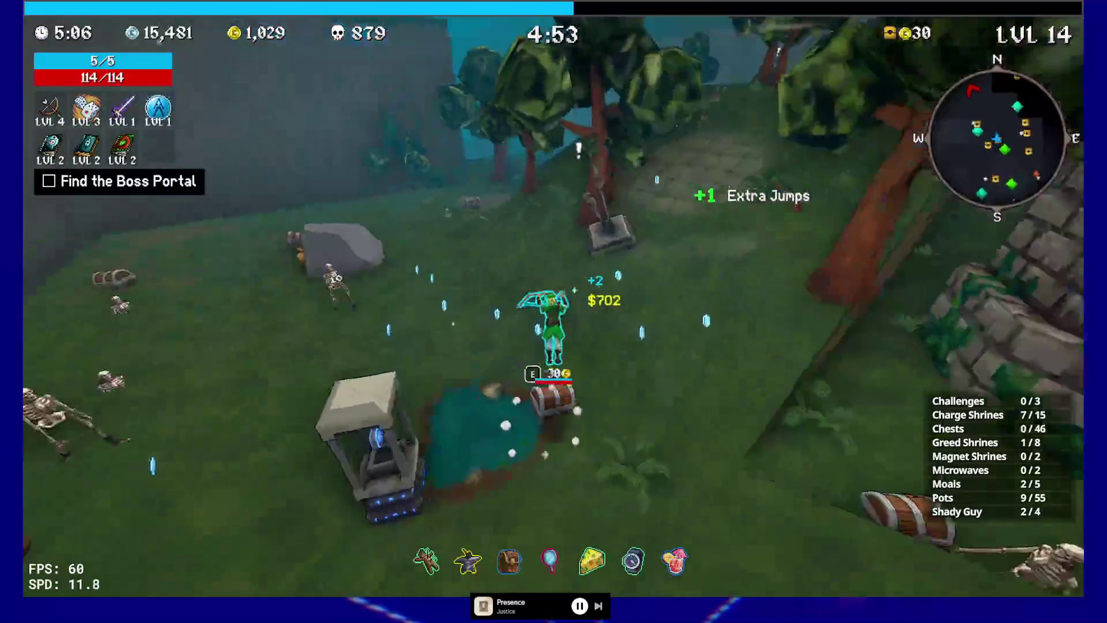
key(w)
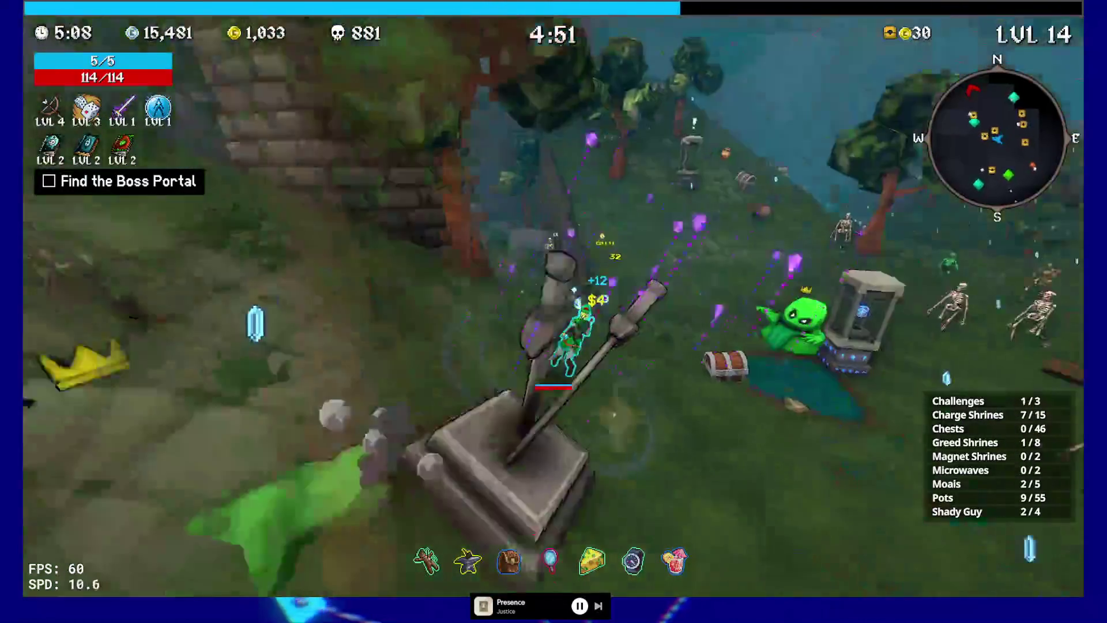
key(w)
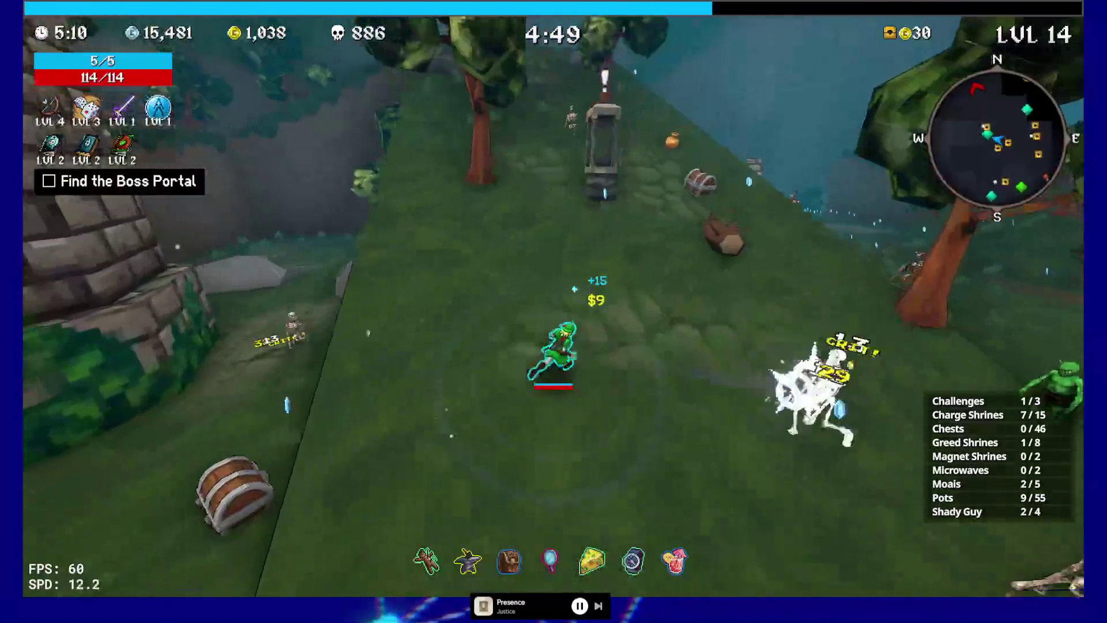
key(w)
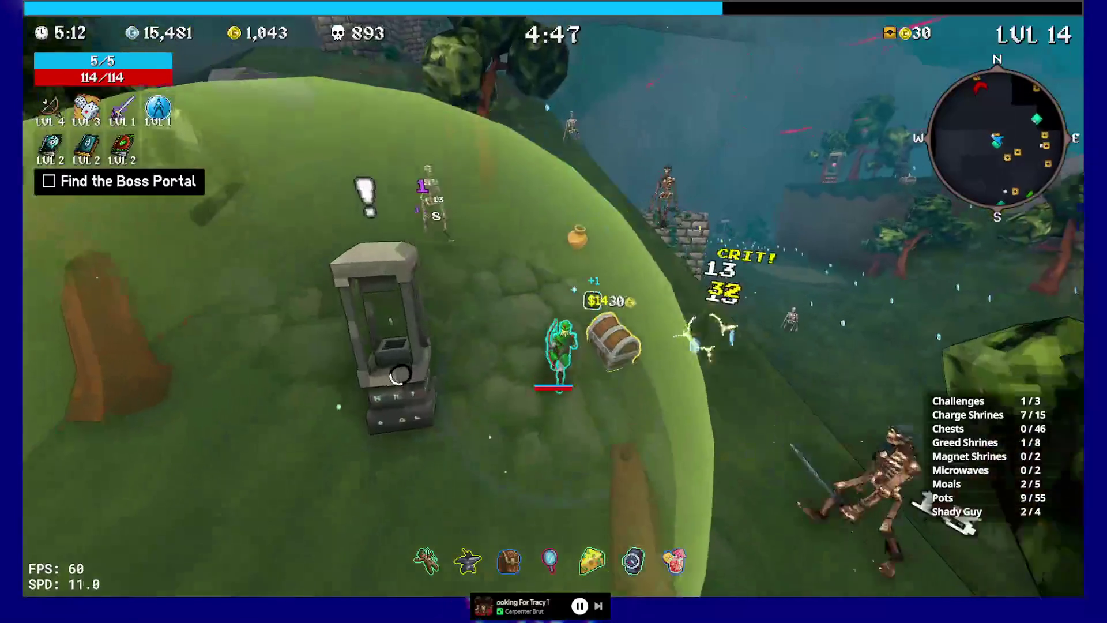
key(w)
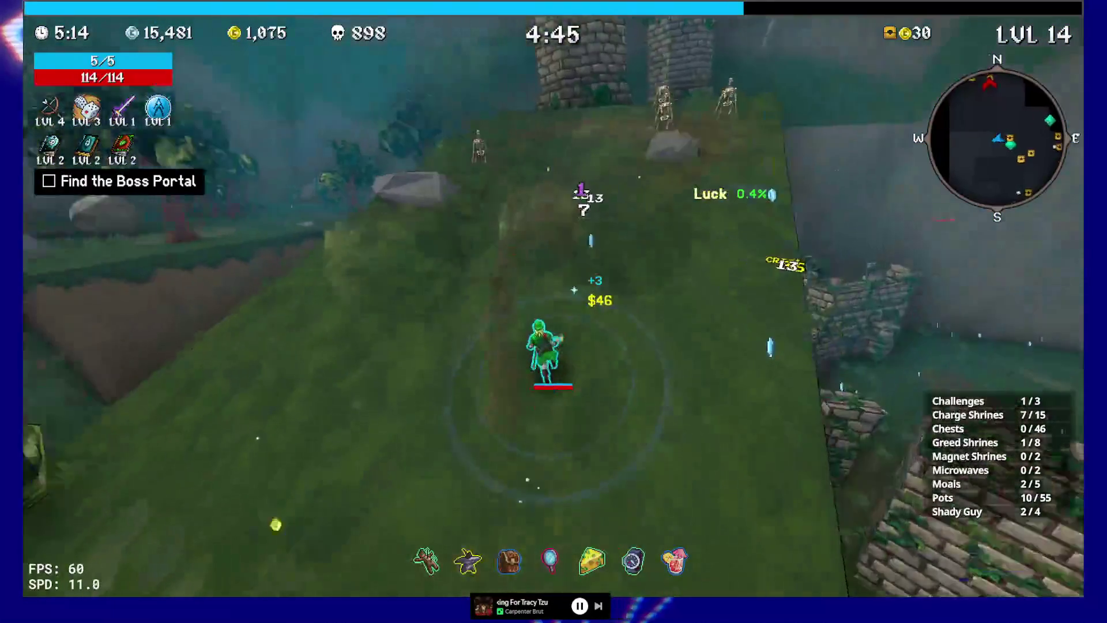
key(Tab)
key(Tab)
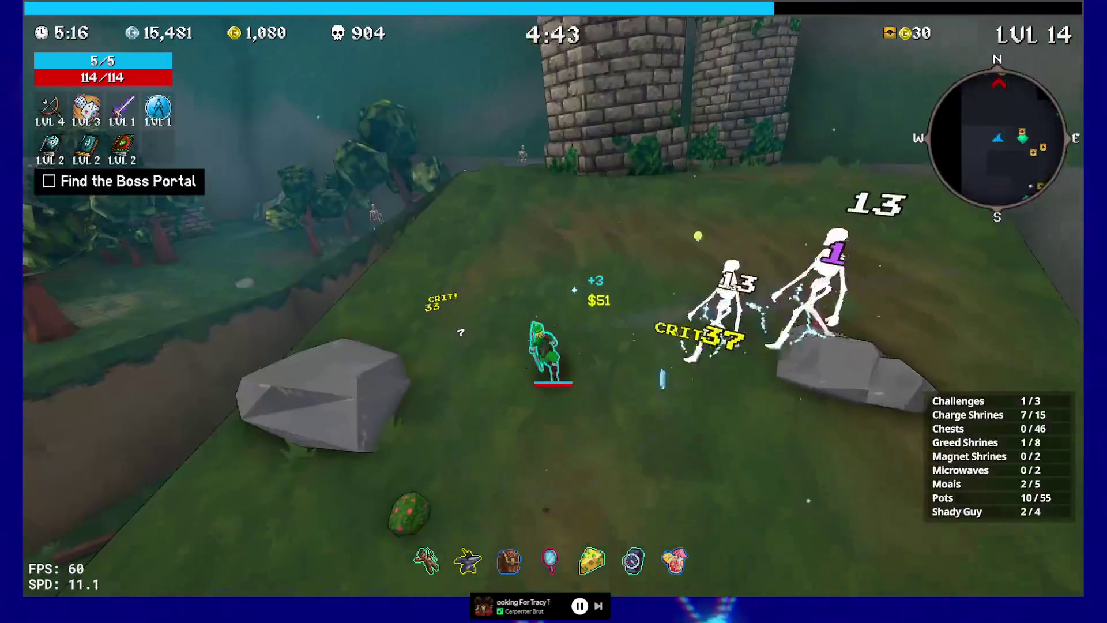
Run past the ruined wall and skeletons to the moai and bring up its item offers.
key(w)
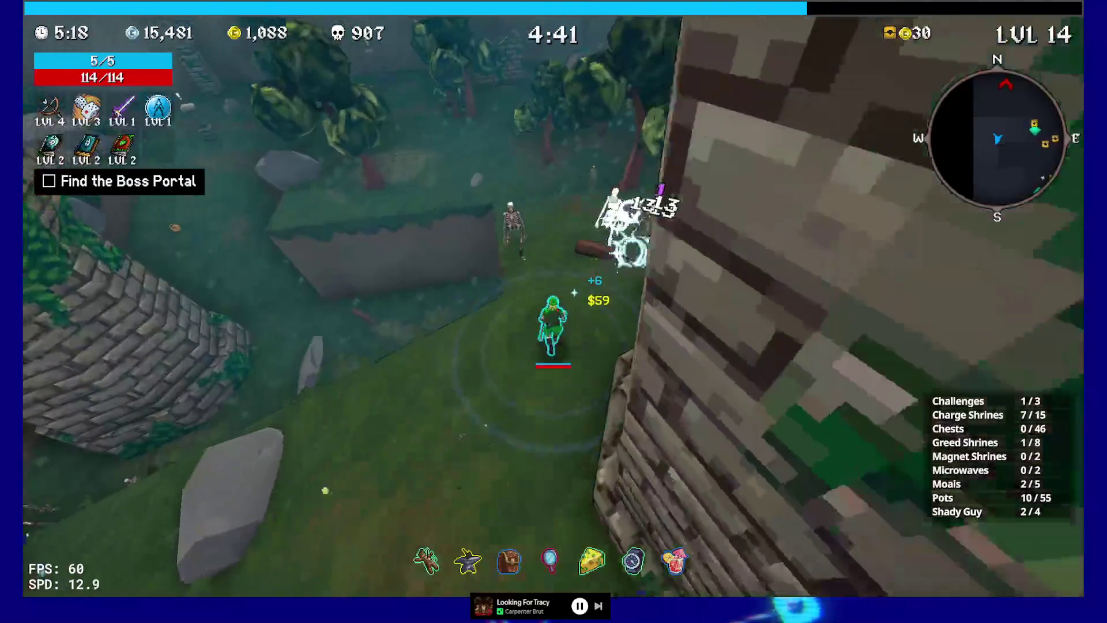
key(w)
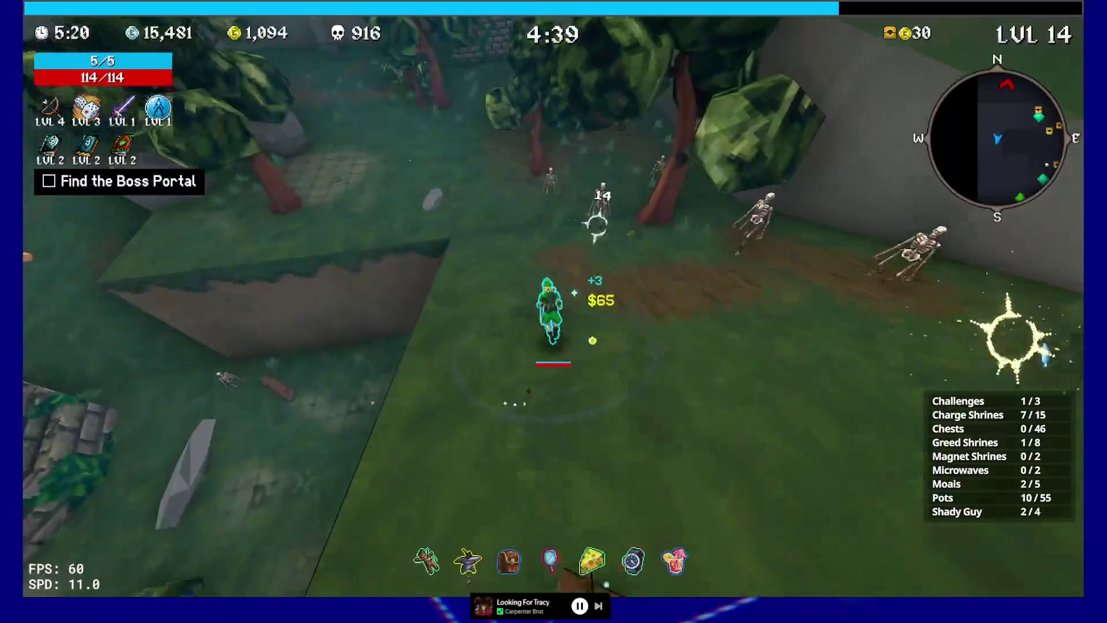
key(w)
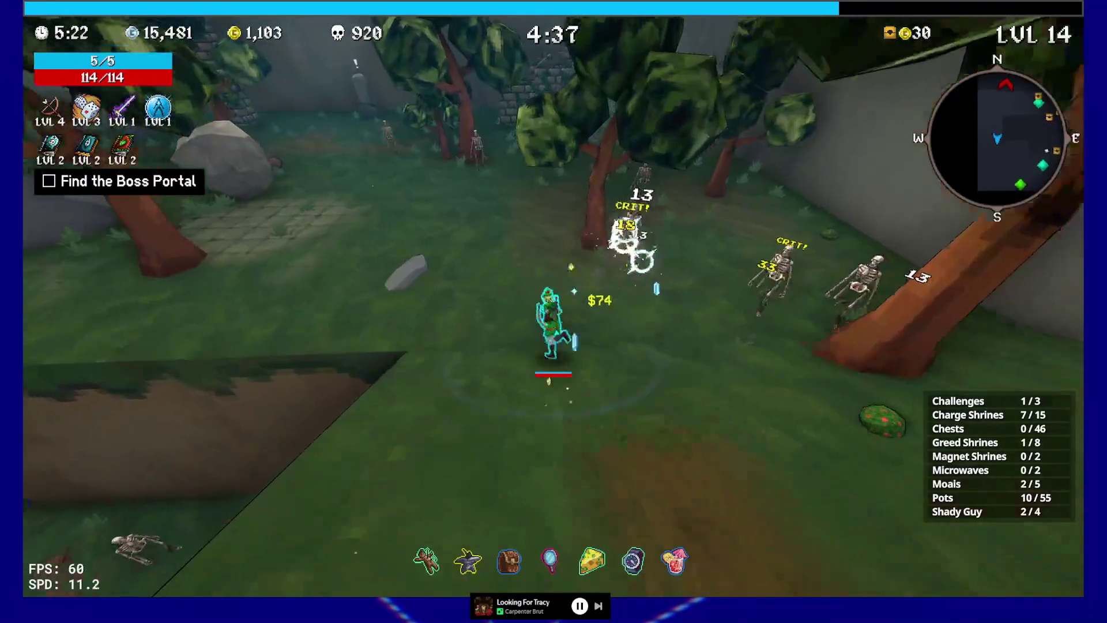
key(w)
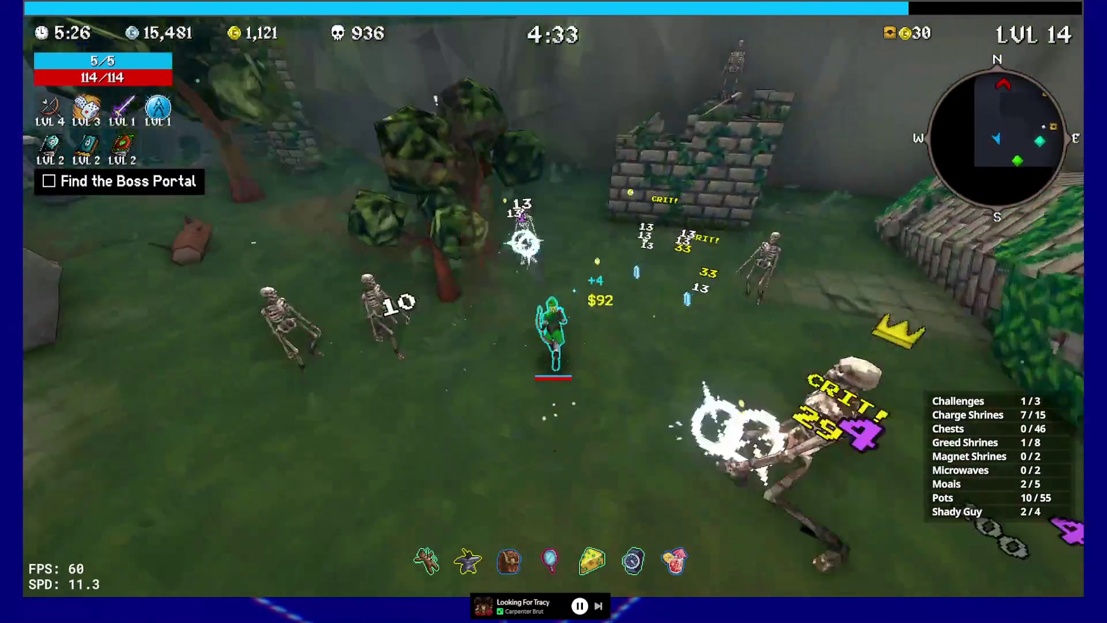
key(w)
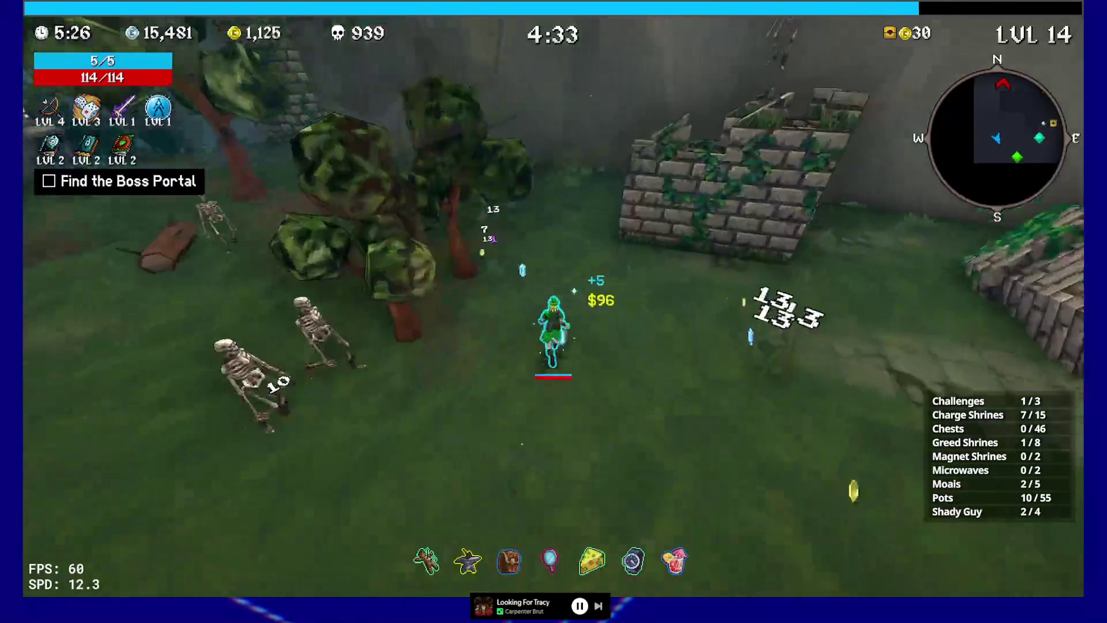
key(w)
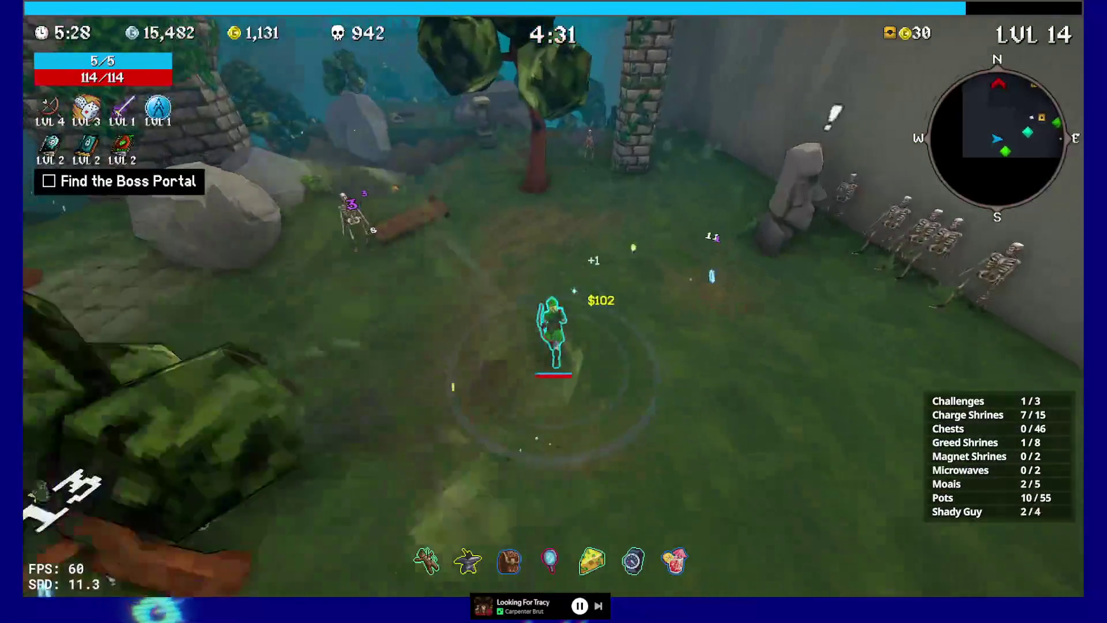
key(e)
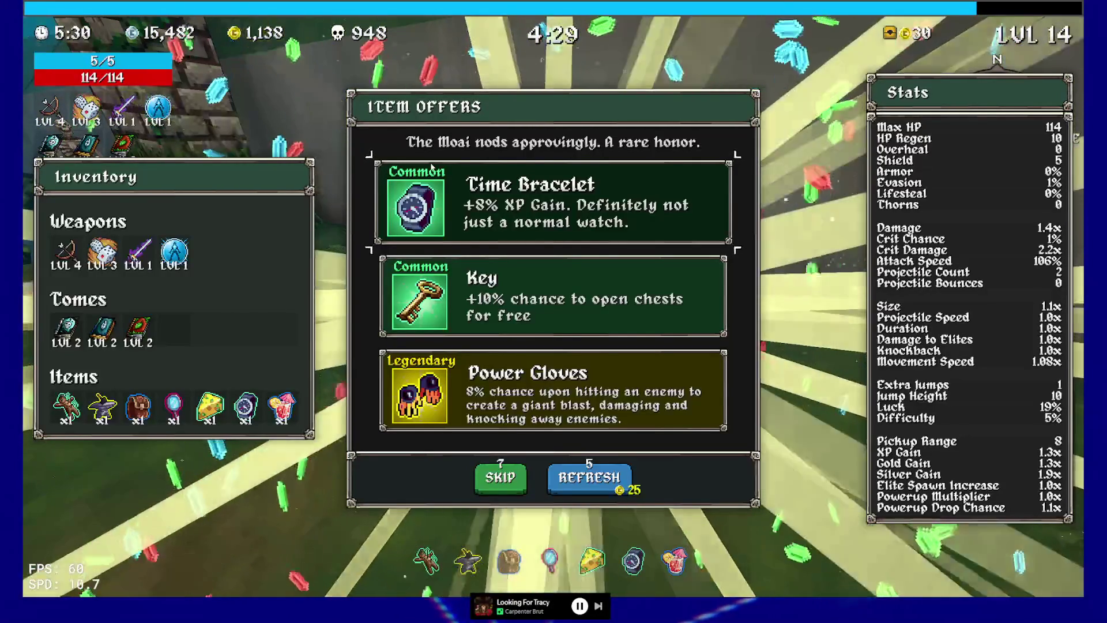
Take the Power Gloves, charge a shrine for 8% Difficulty, then open the Shady Guy's shop.
click(479, 402)
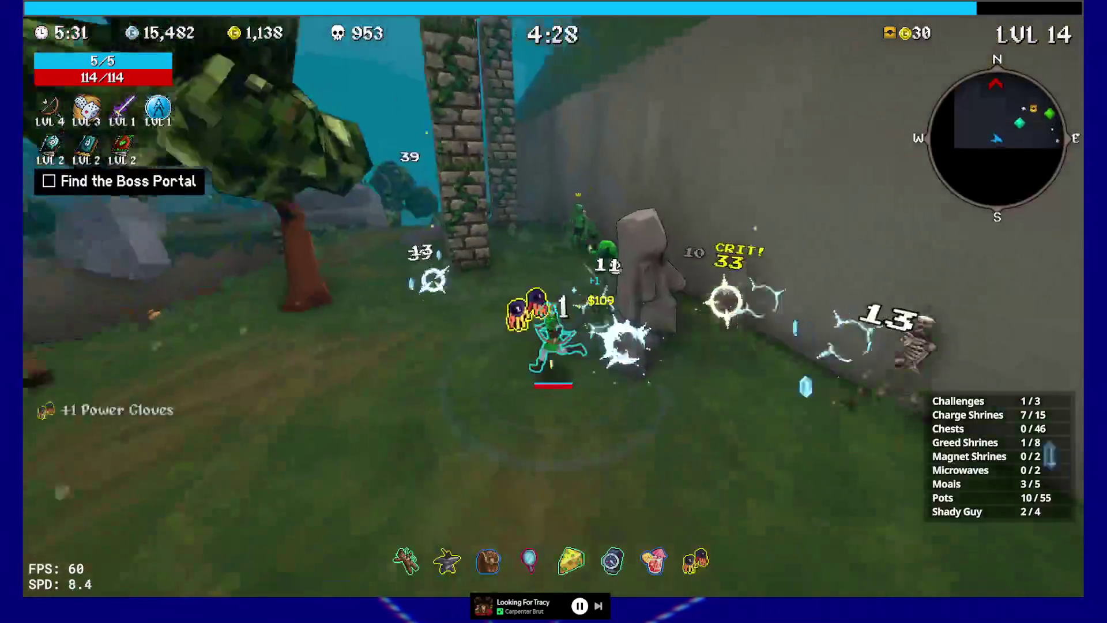
key(w)
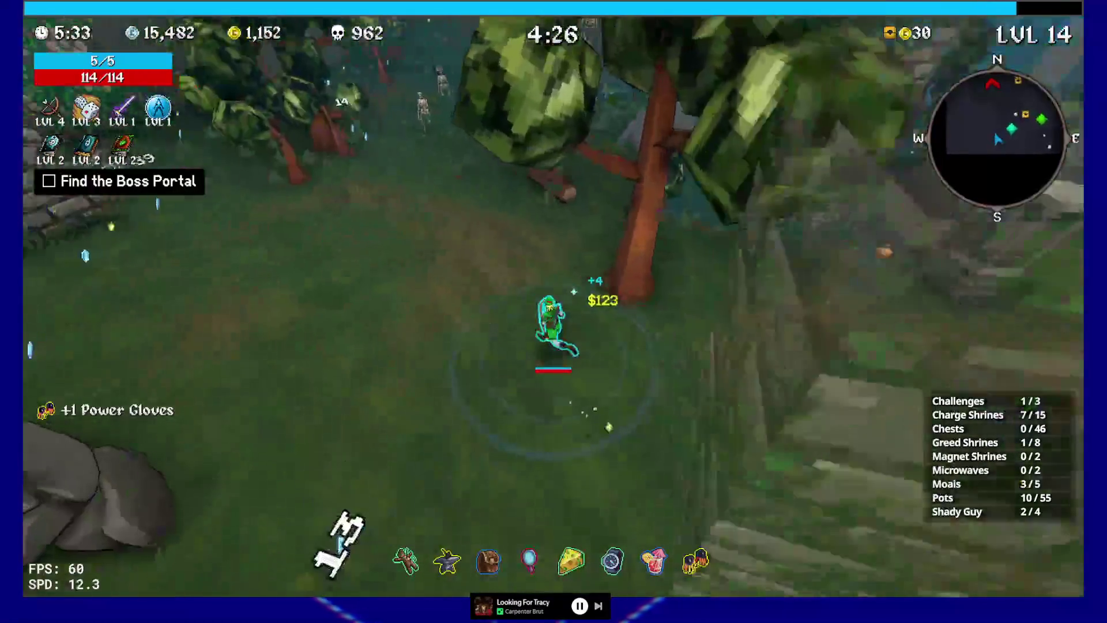
key(w)
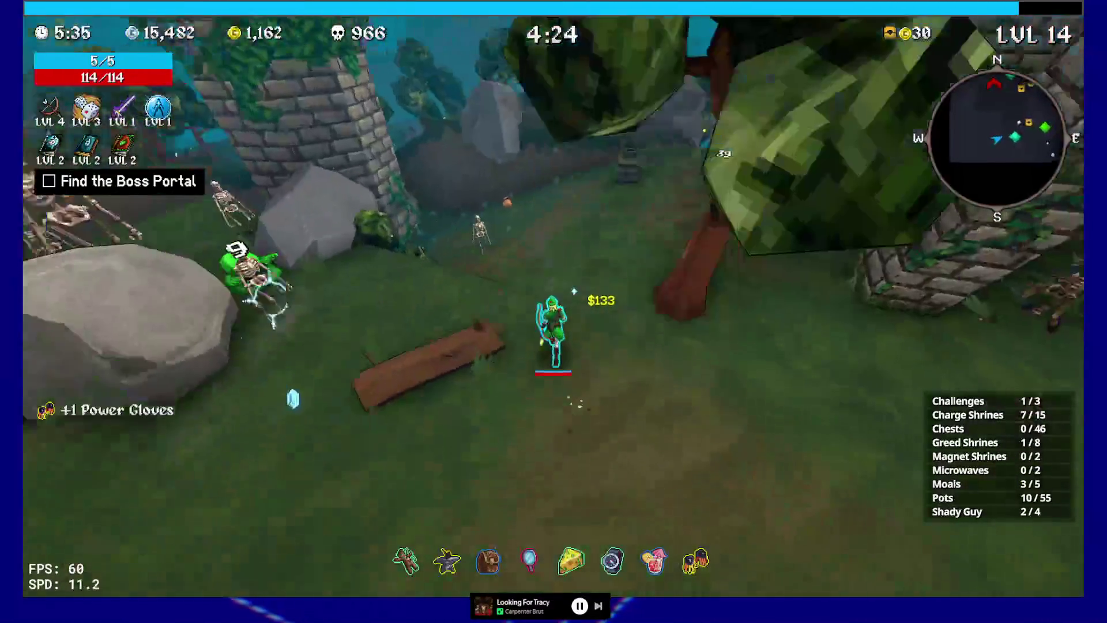
key(w)
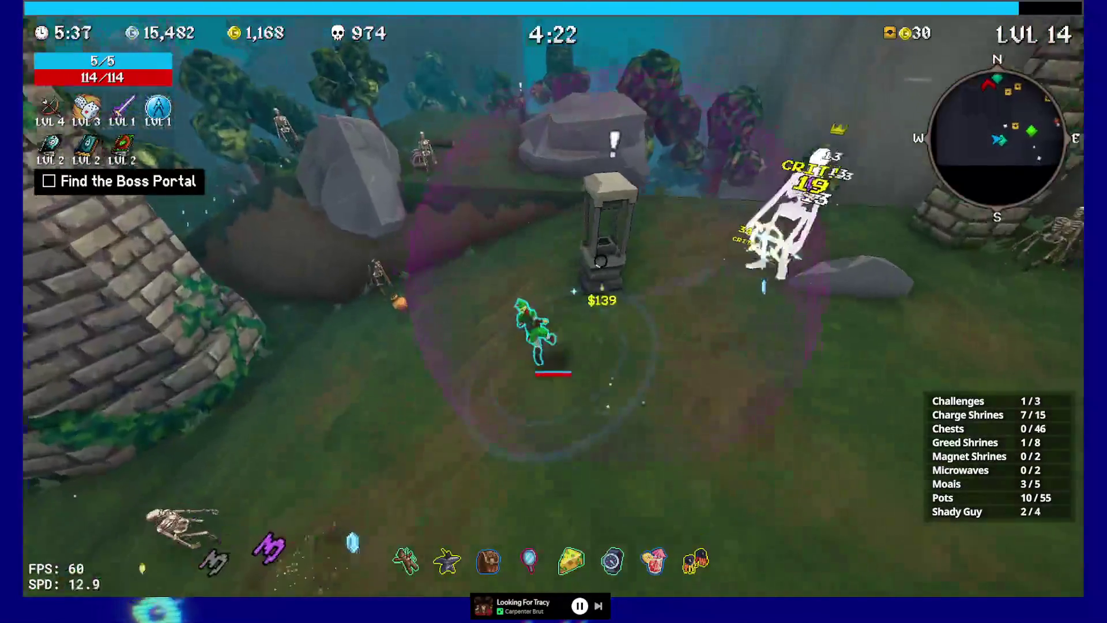
key(w)
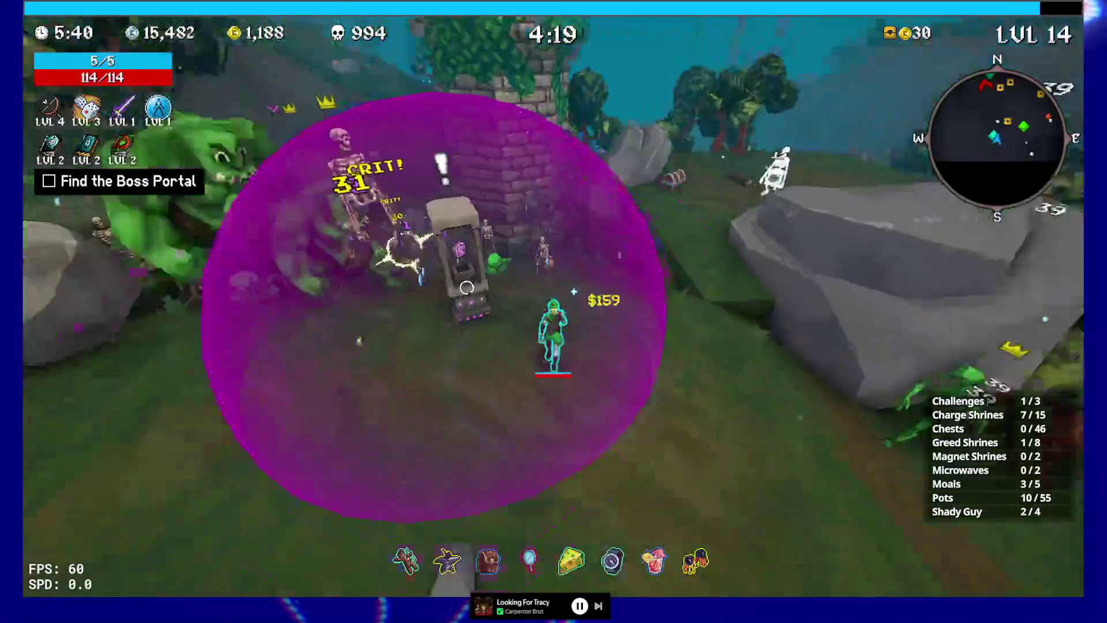
key(w)
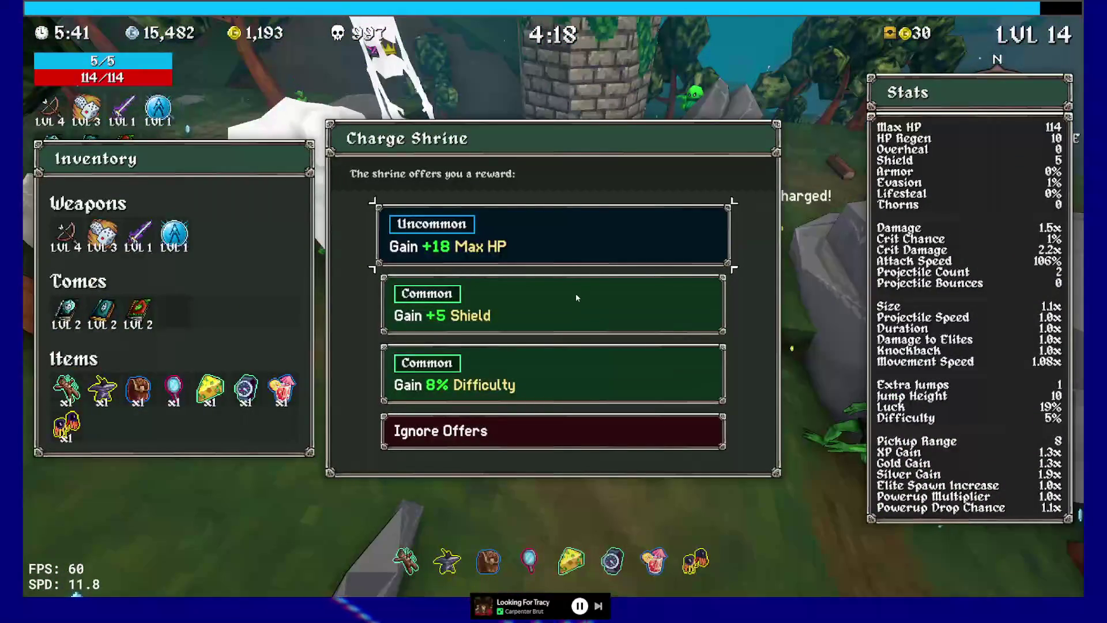
click(533, 384)
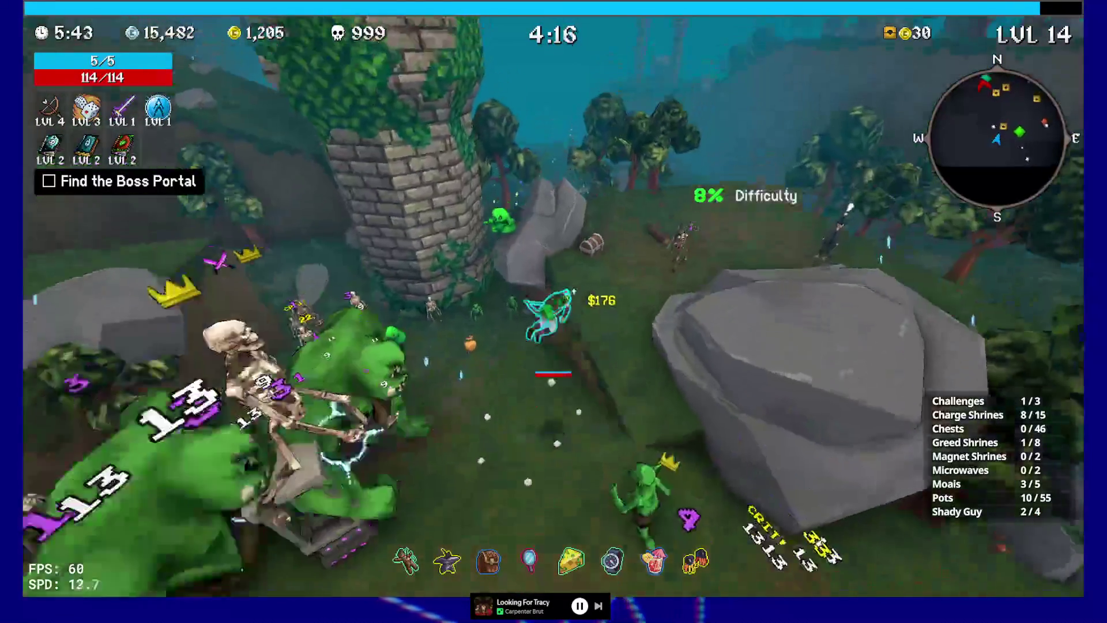
key(w)
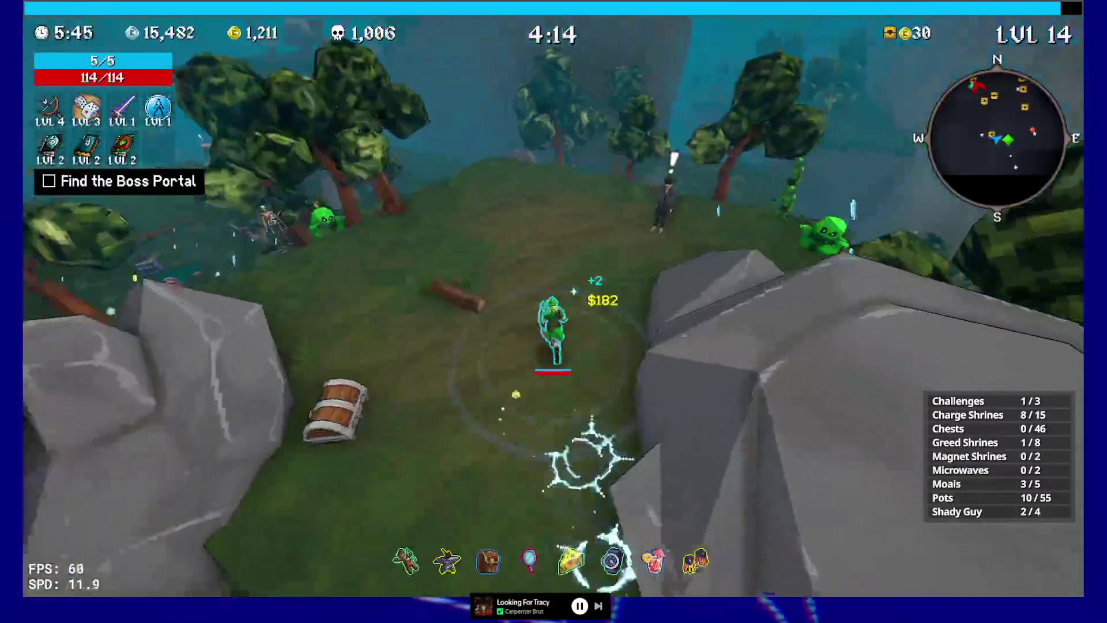
key(e)
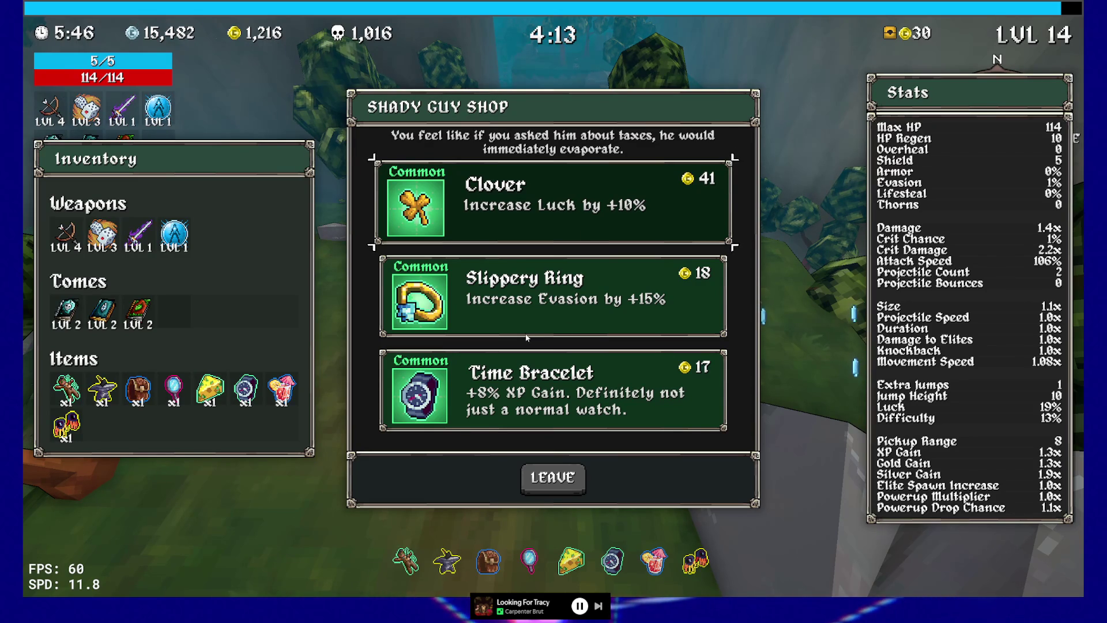
Buy a second Time Bracelet from the Shady Guy Shop.
click(488, 406)
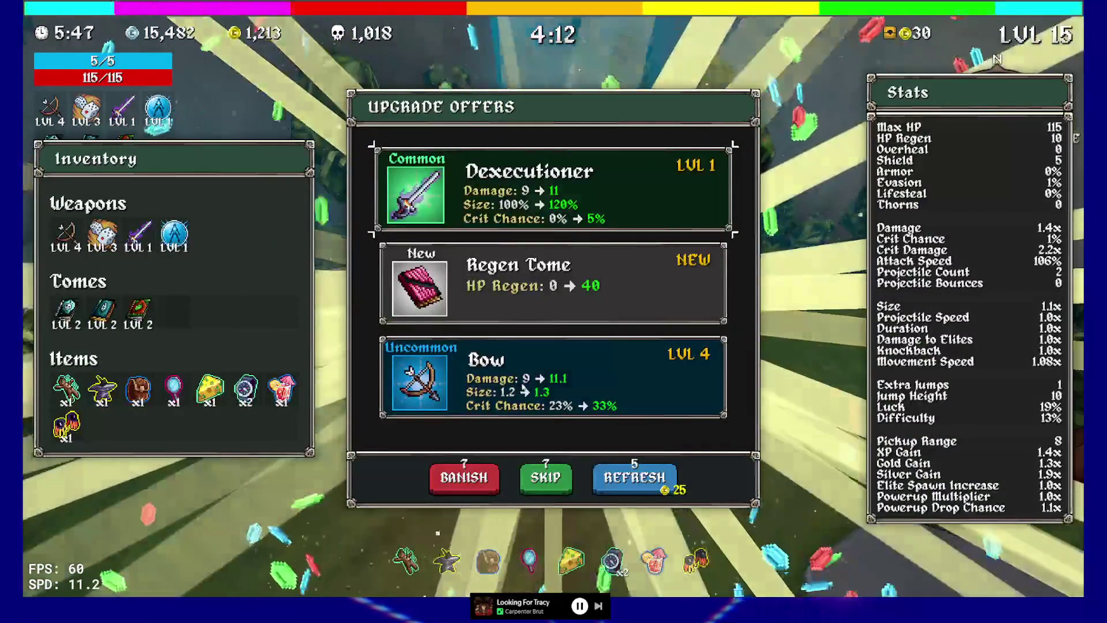
Upgrade the Bow to level 5 and activate a greed shrine.
click(557, 346)
key(w)
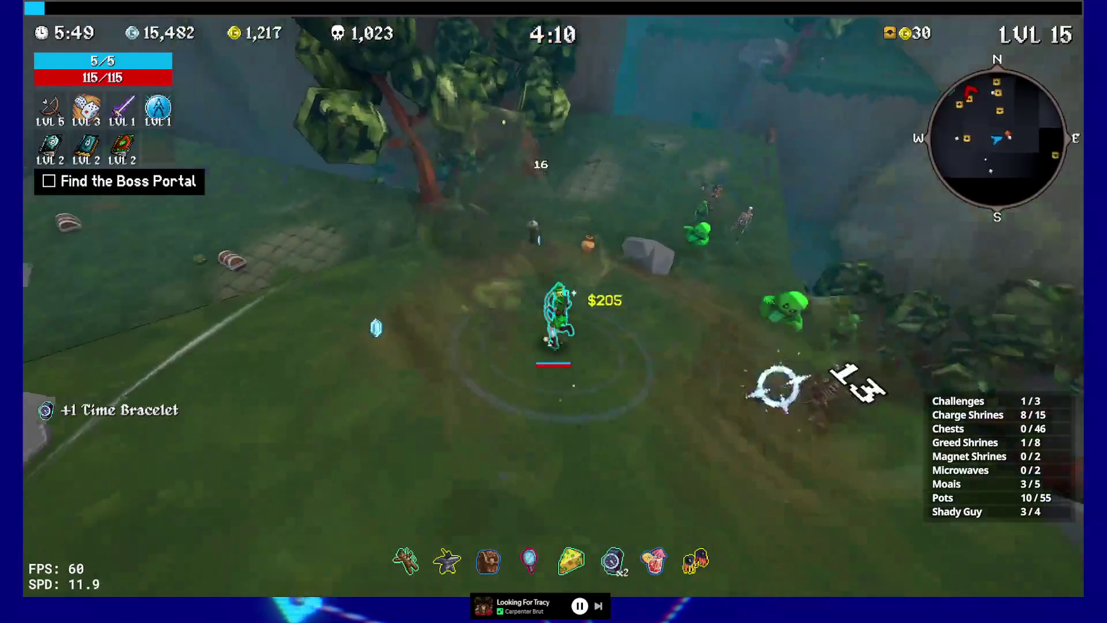
key(w)
key(e)
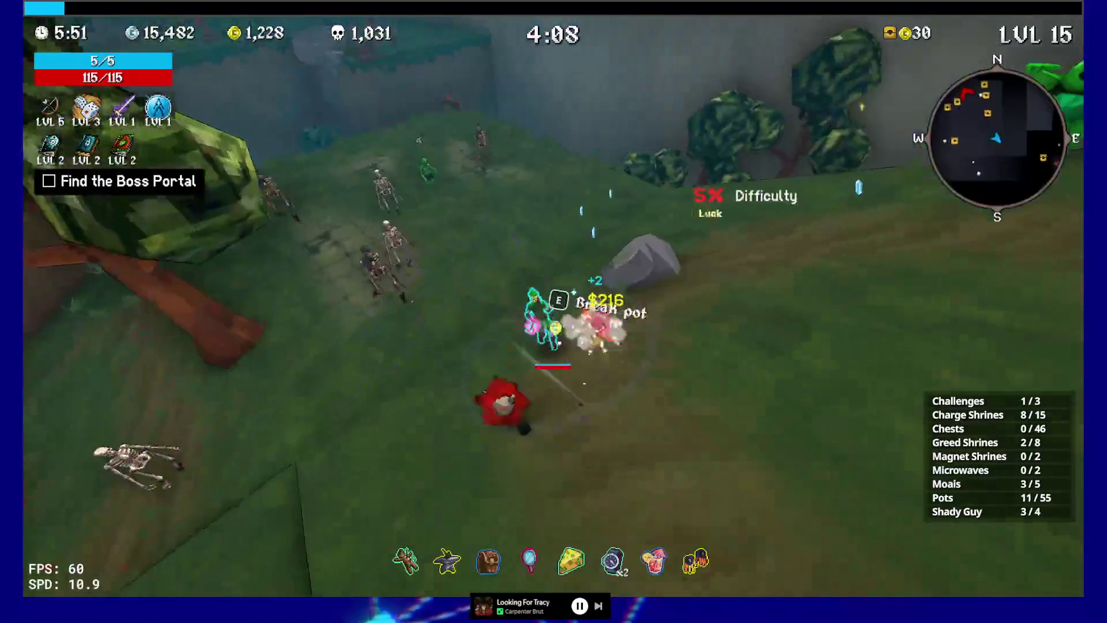
Run across the plateau and stone ledge to a chest and take the Clover.
key(w)
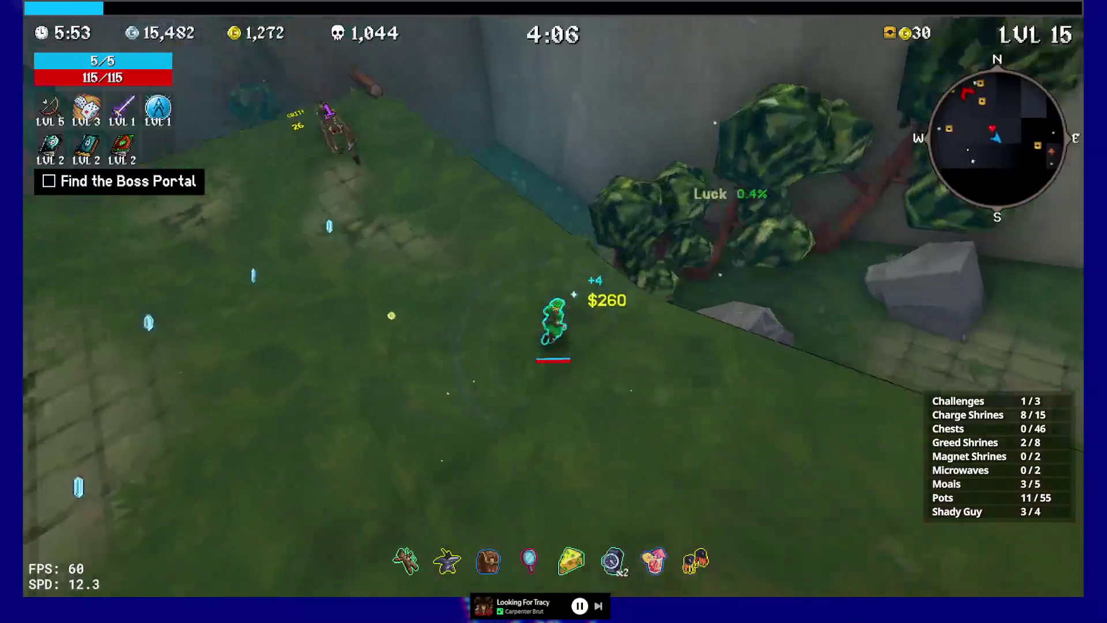
key(w)
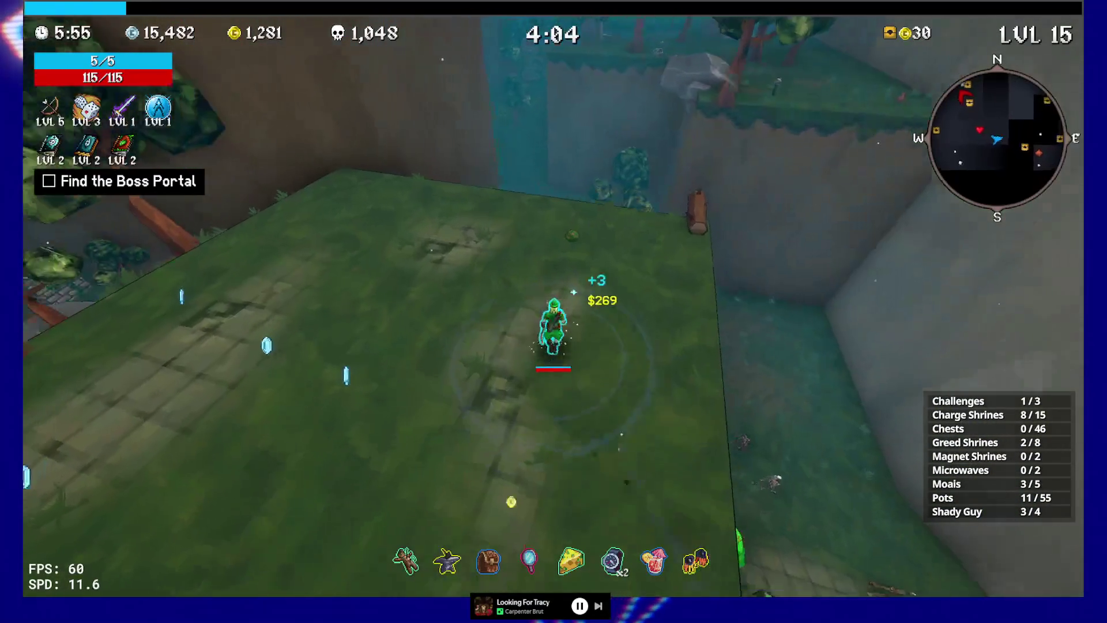
key(w)
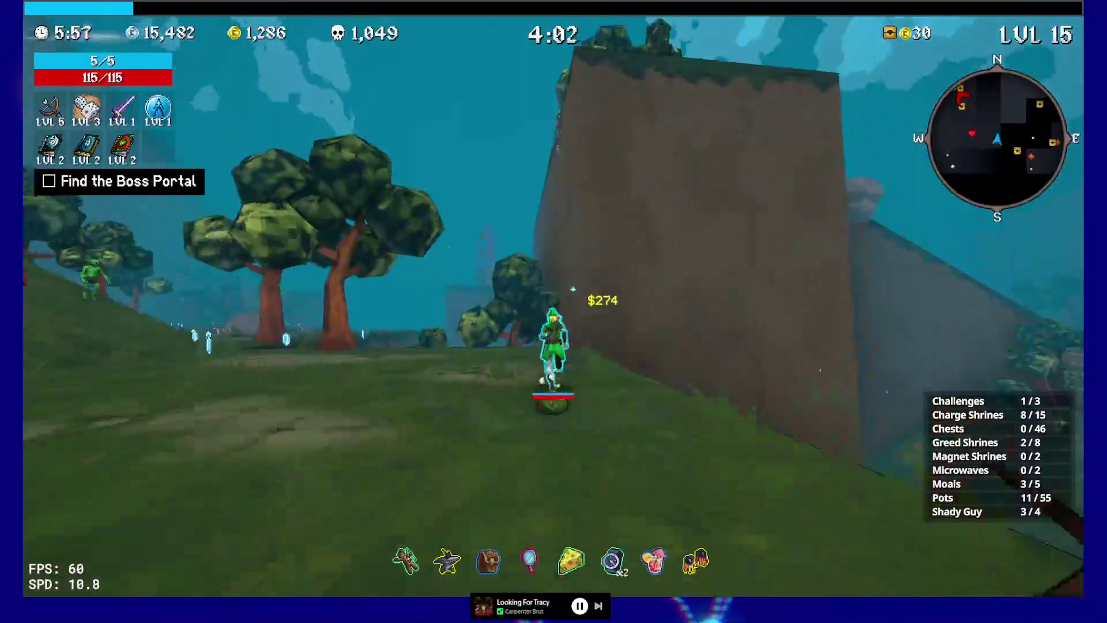
key(w)
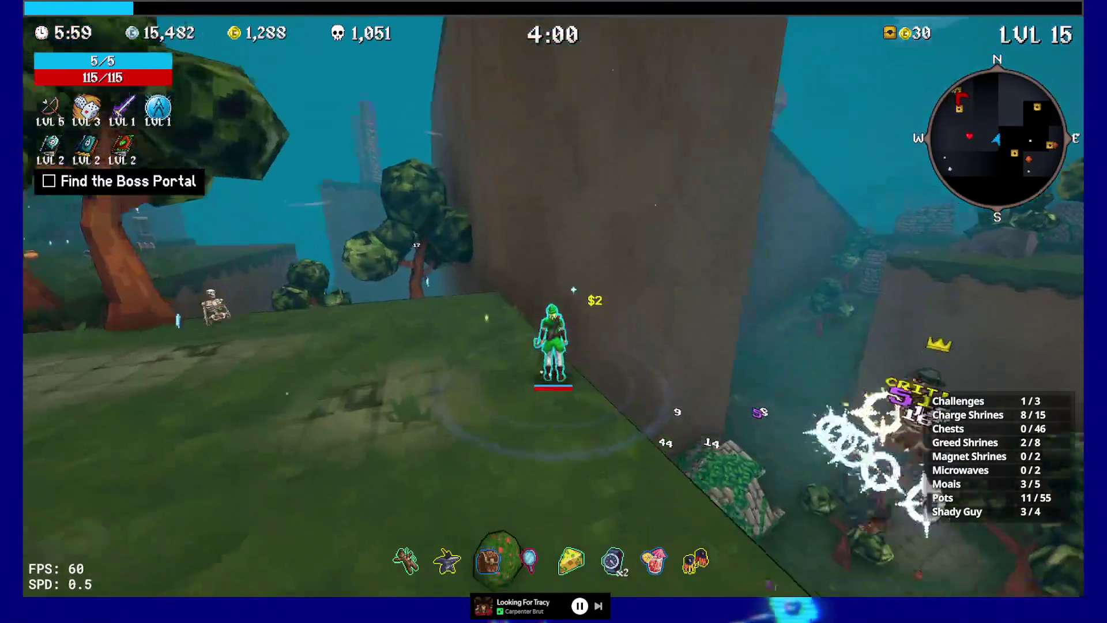
key(w)
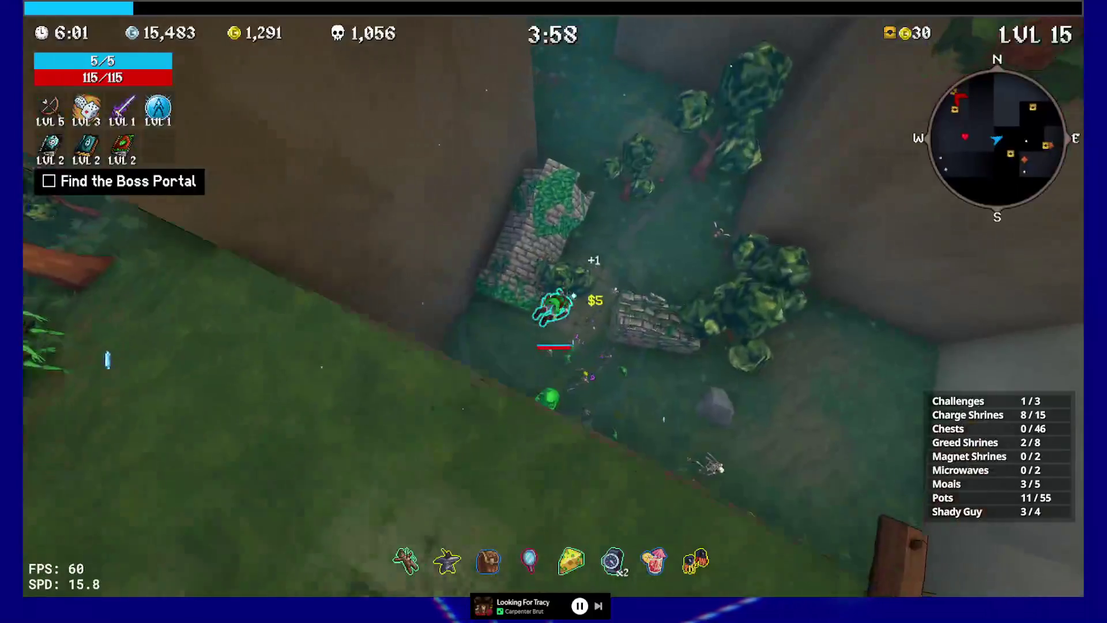
key(w)
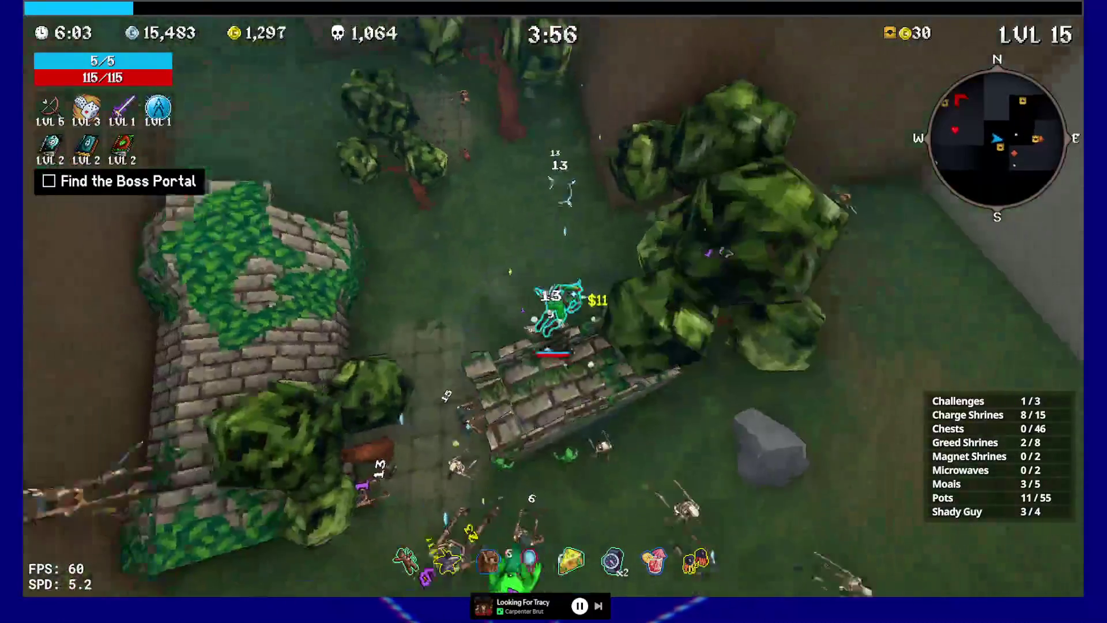
key(e)
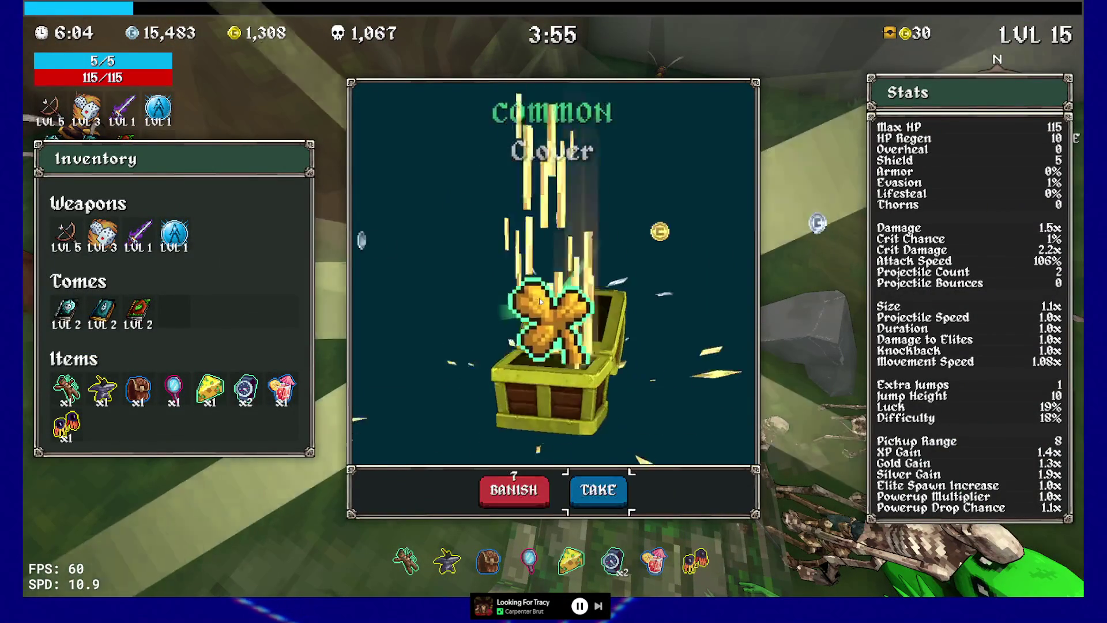
key(e)
Run through the jungle corridor, past the ruined wall and bees, into the forest.
key(w)
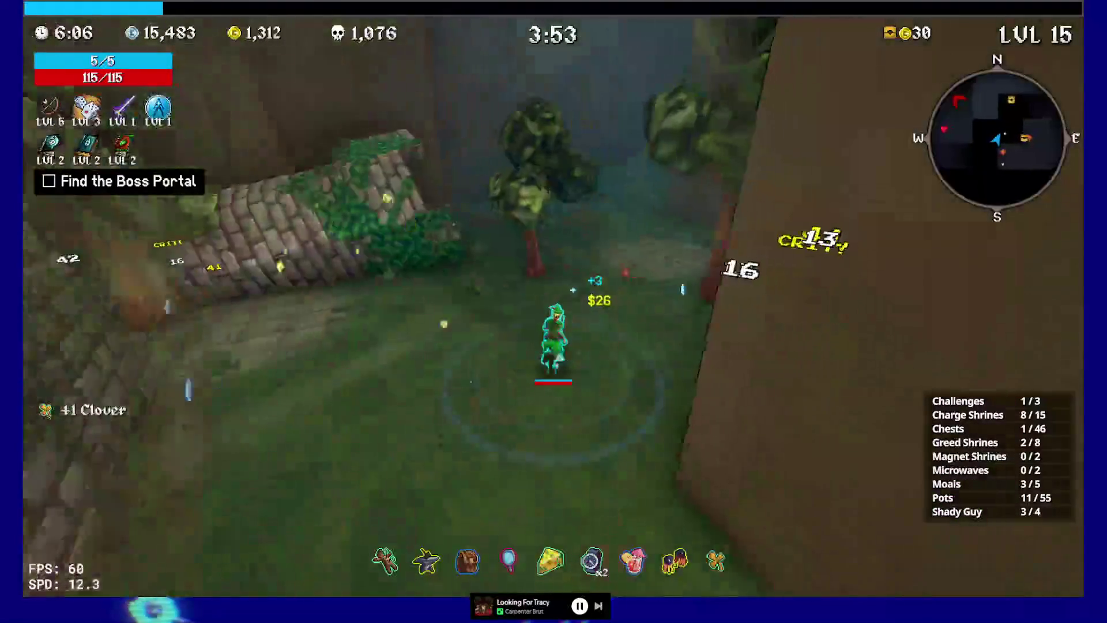
key(w)
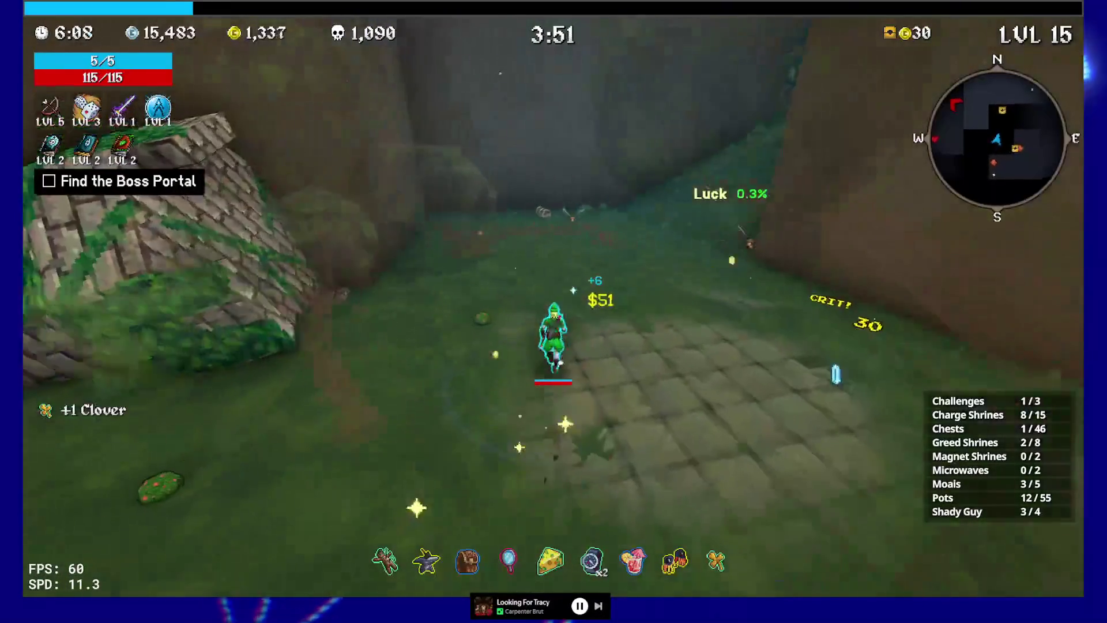
key(w)
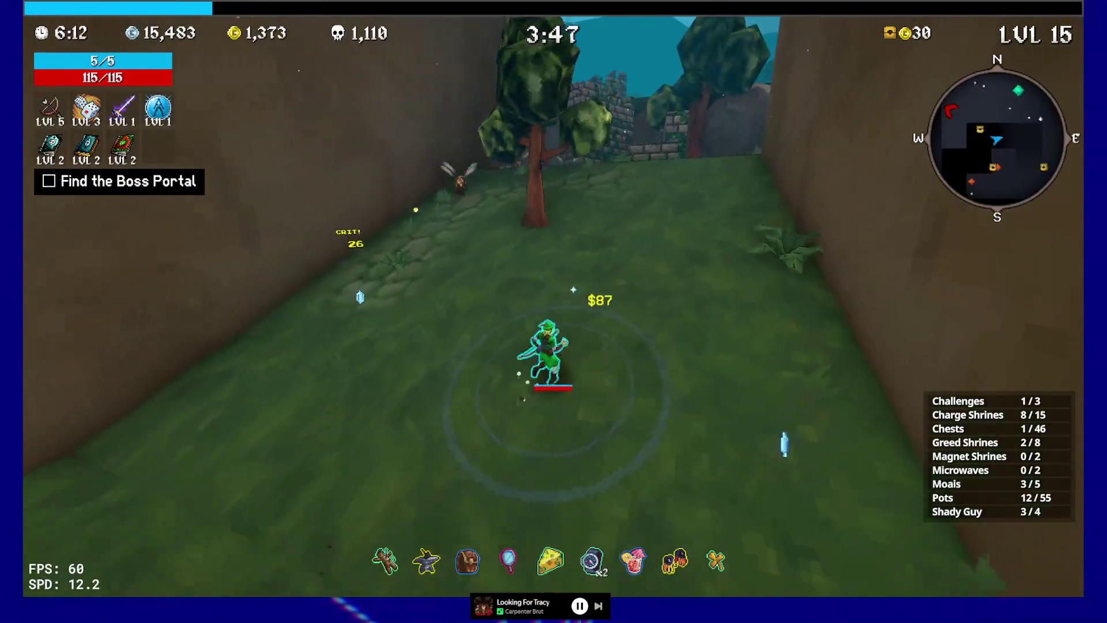
key(w)
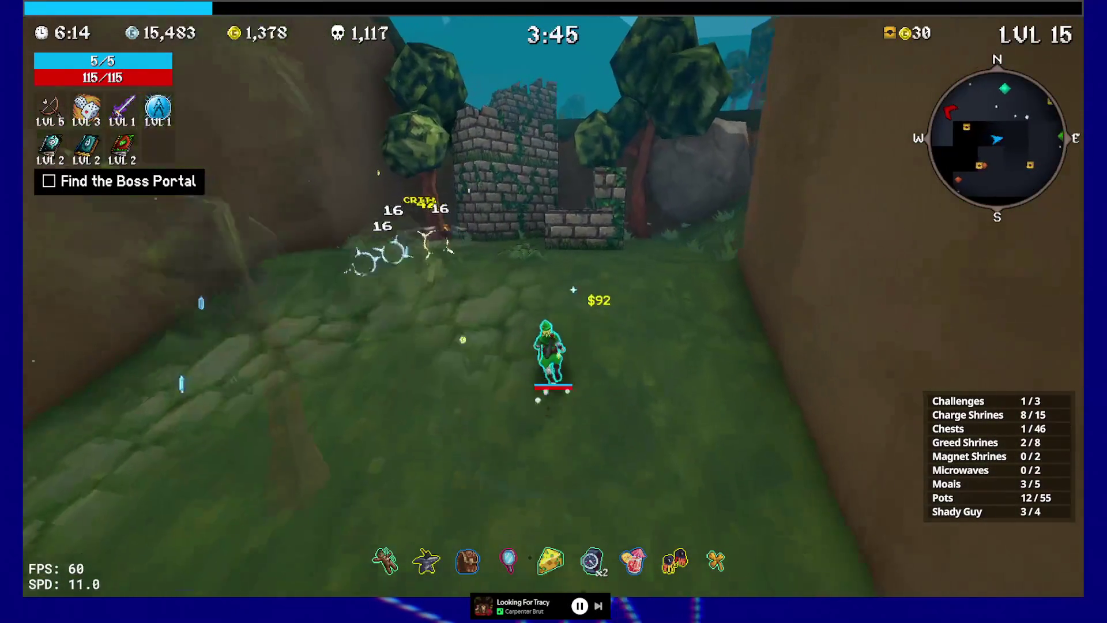
key(w)
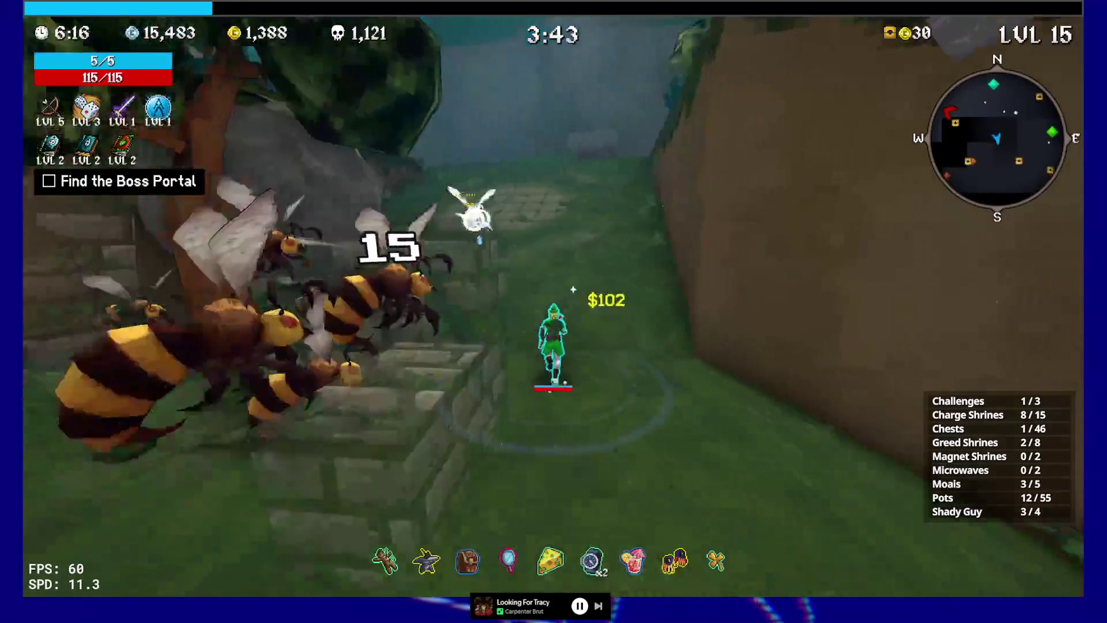
key(w)
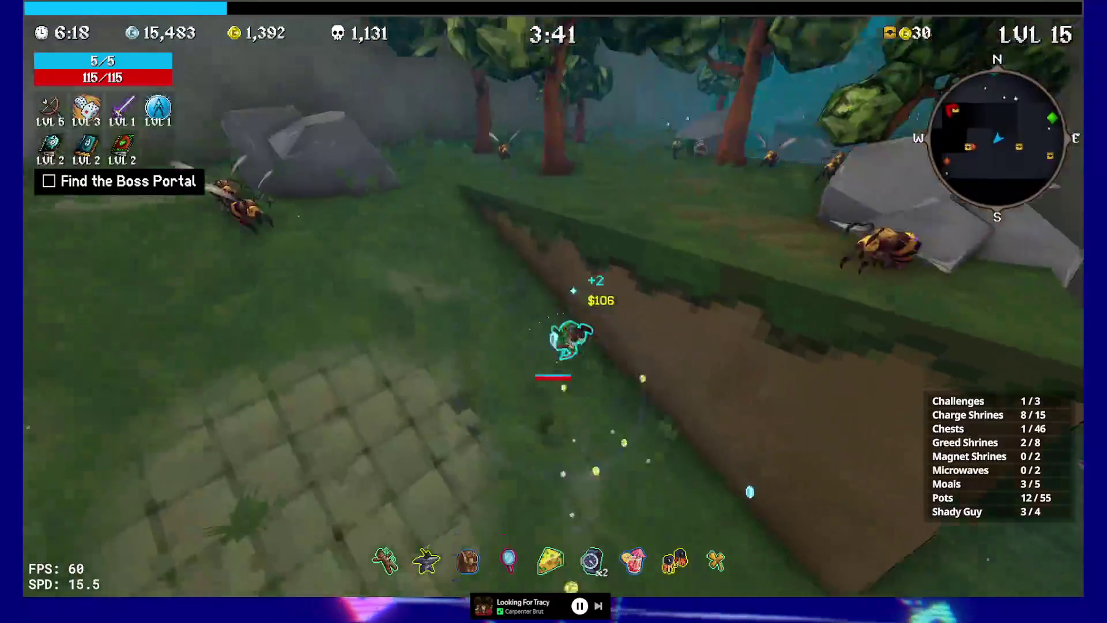
key(w)
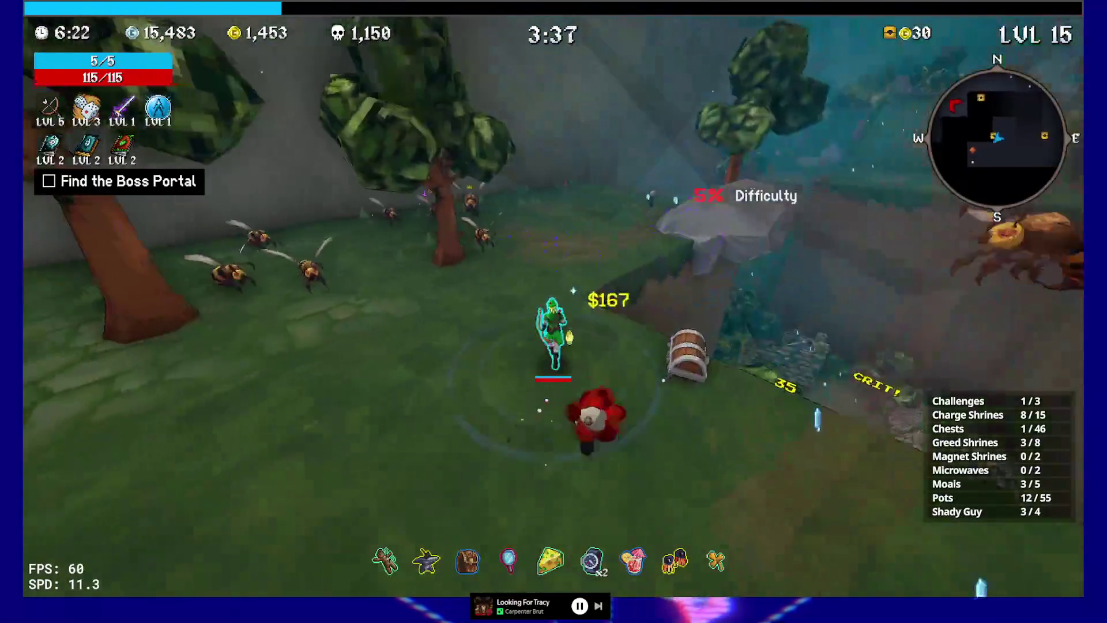
key(w)
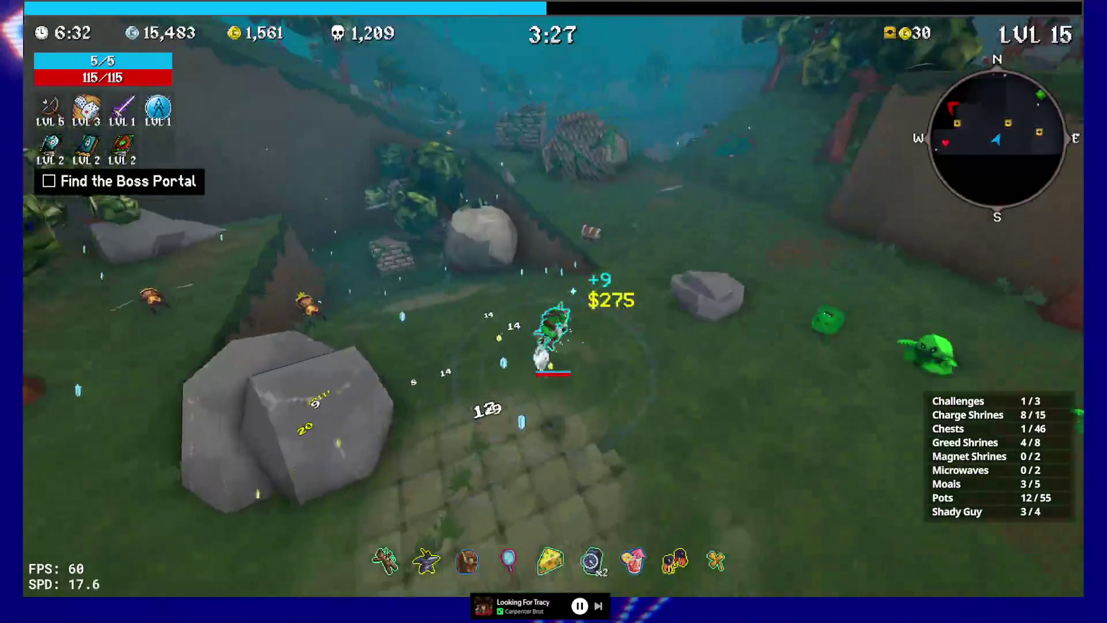
Run past the stone wall and pond, activating a magnet shrine.
key(w)
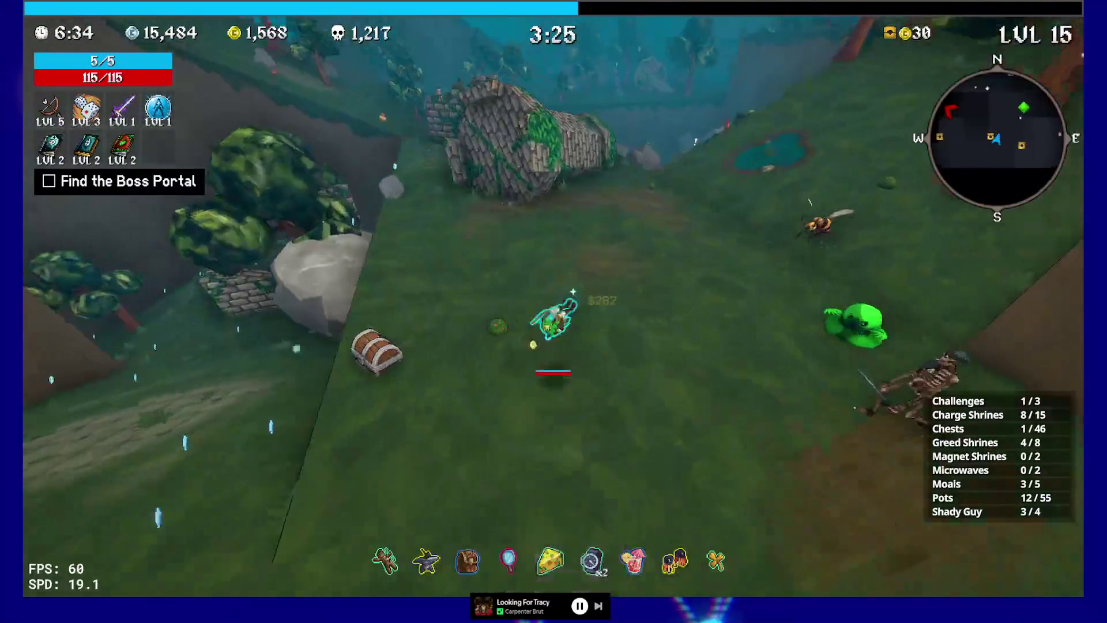
key(w)
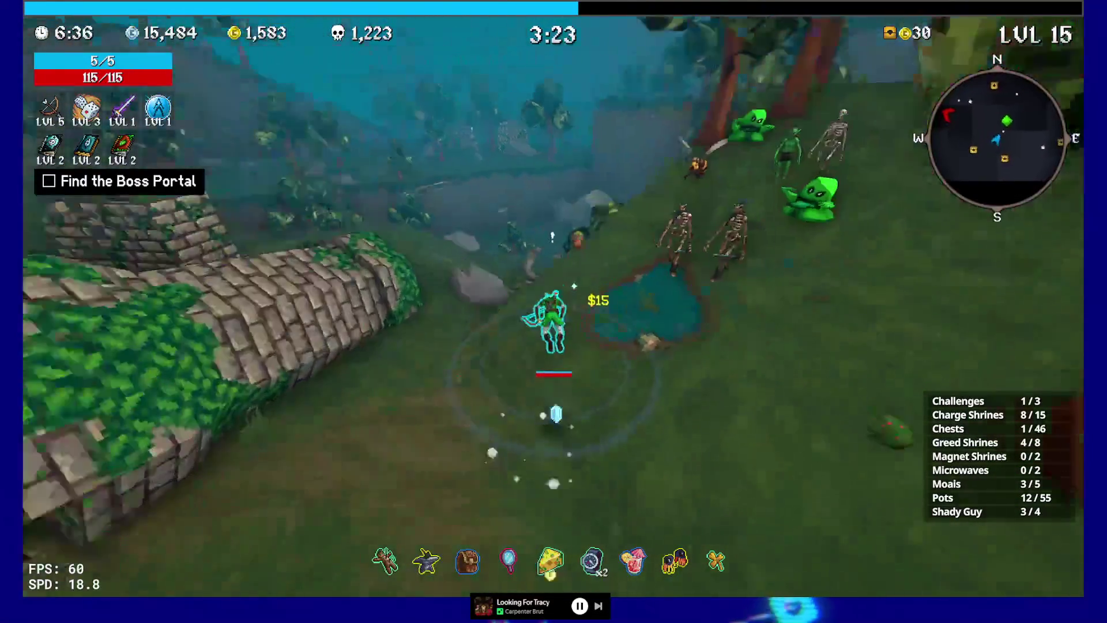
key(w)
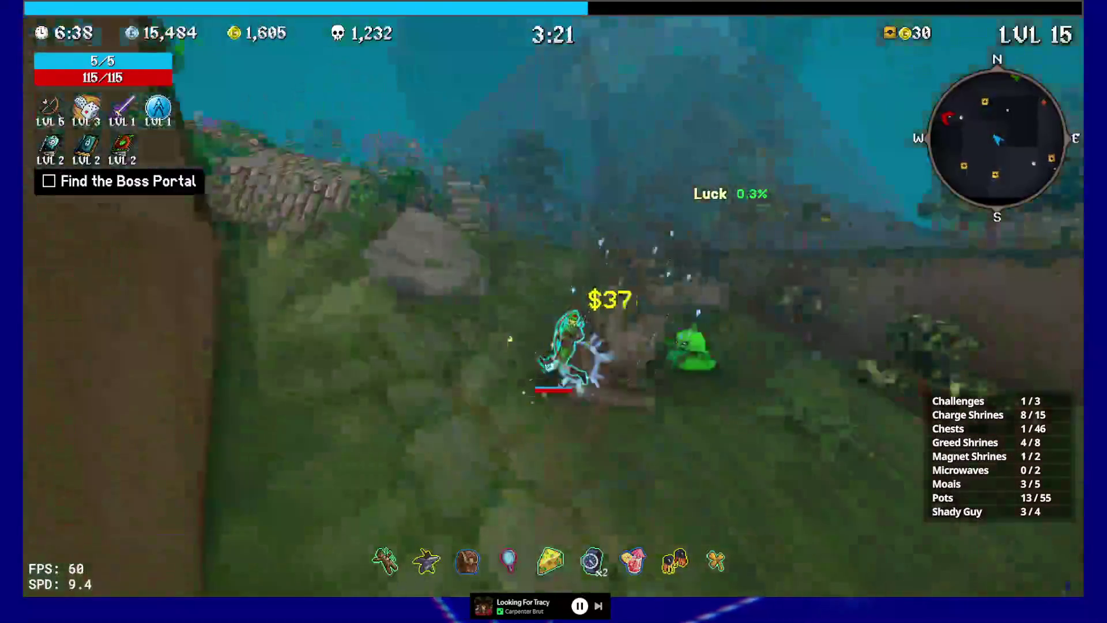
key(w)
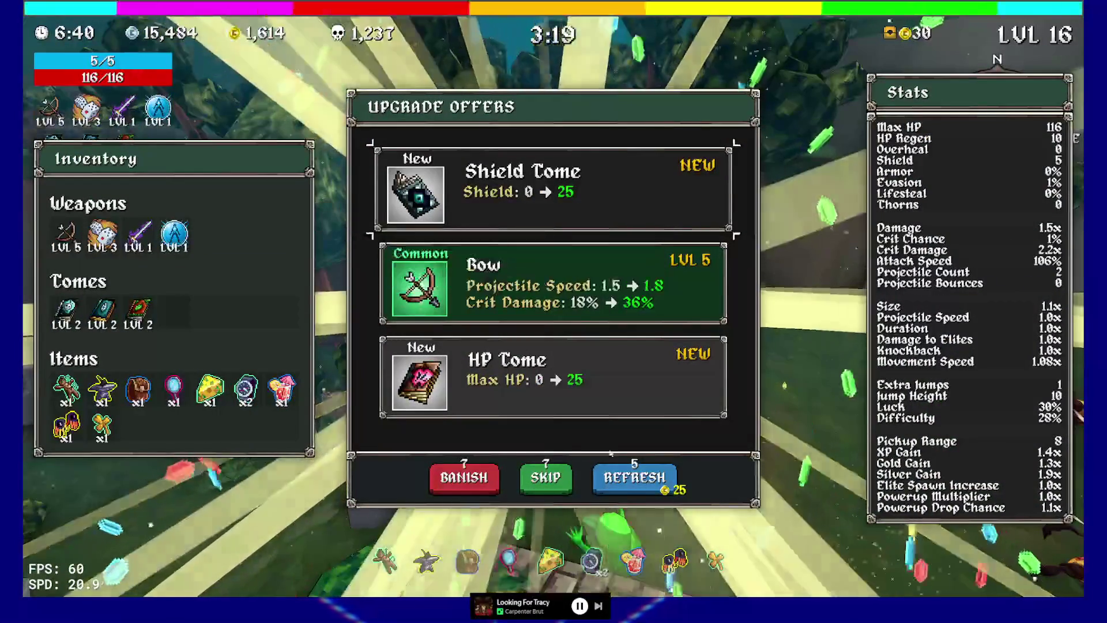
Reroll the level 16 offers, then take Dexecutioner, Chaos Tome and Dice upgrades.
click(625, 496)
click(553, 190)
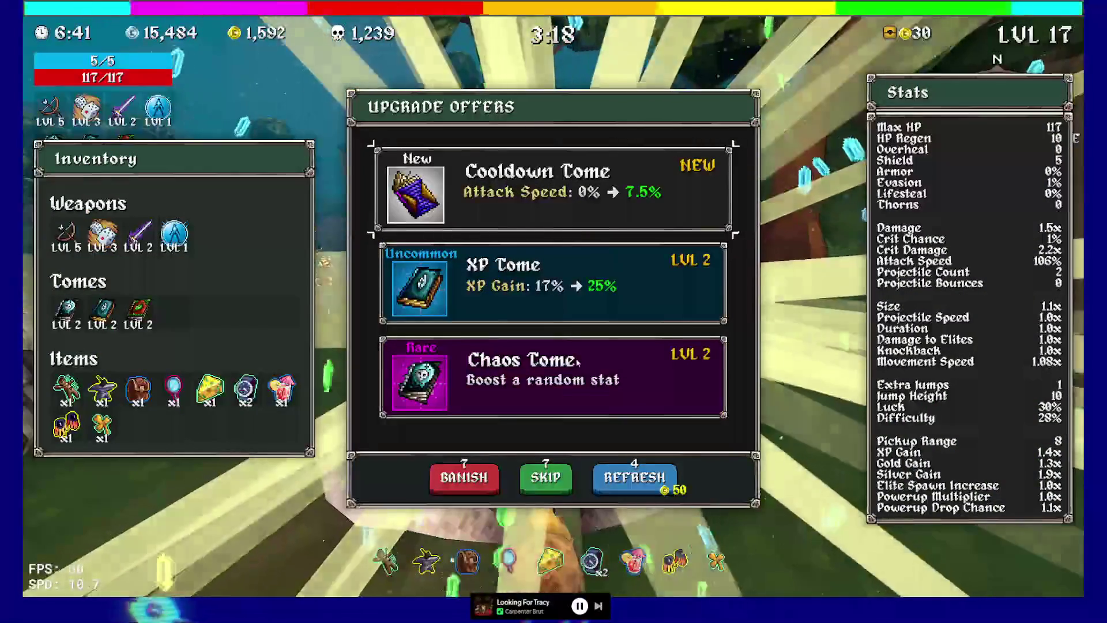
click(575, 358)
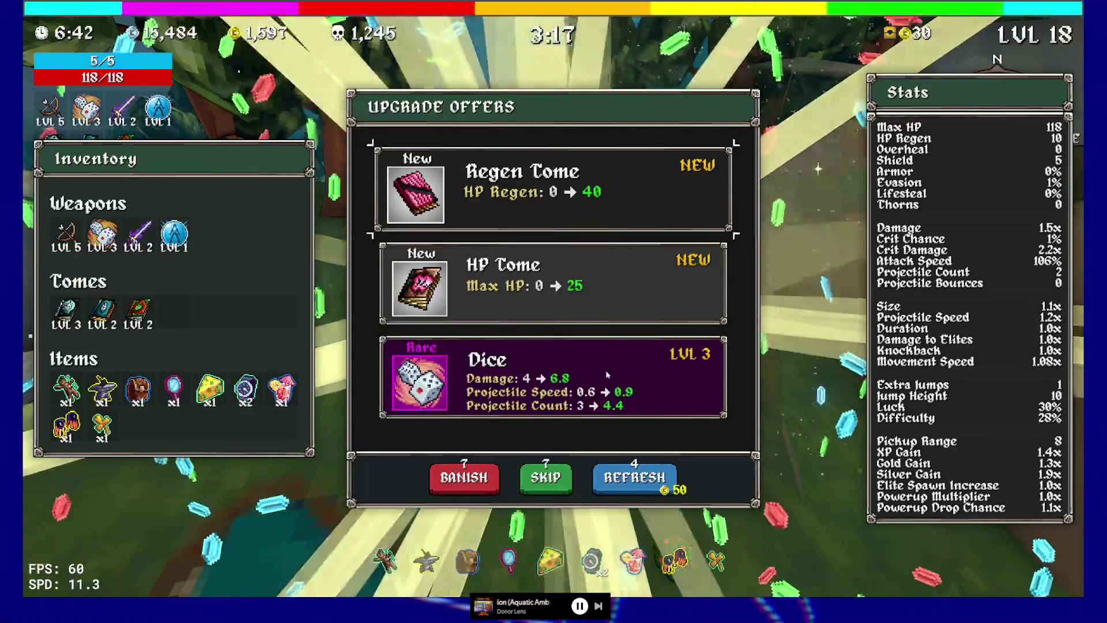
click(599, 378)
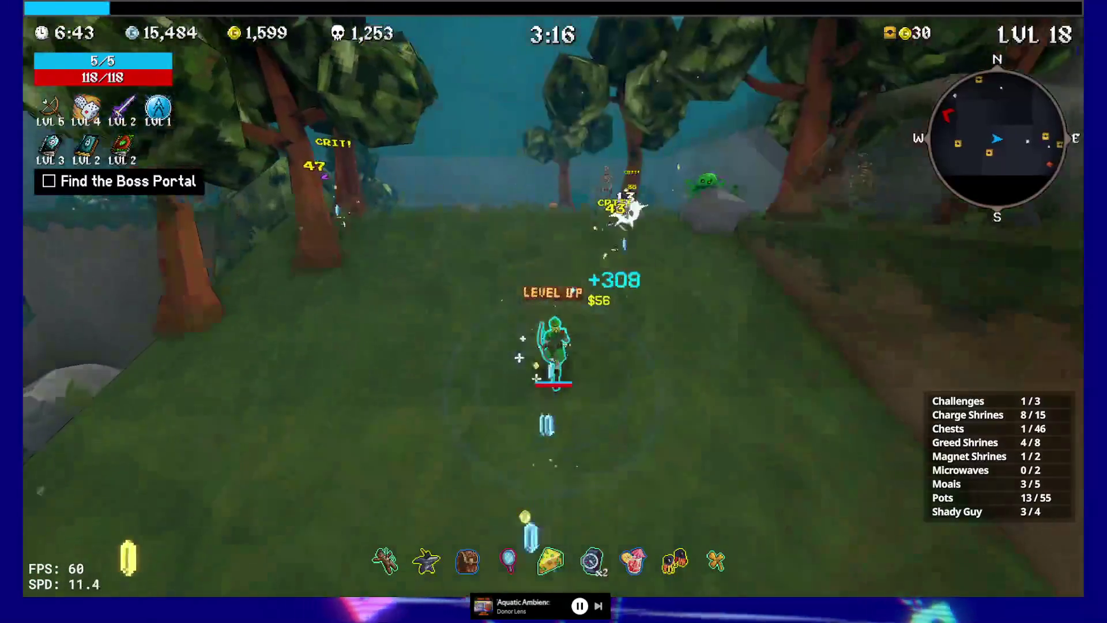
key(w)
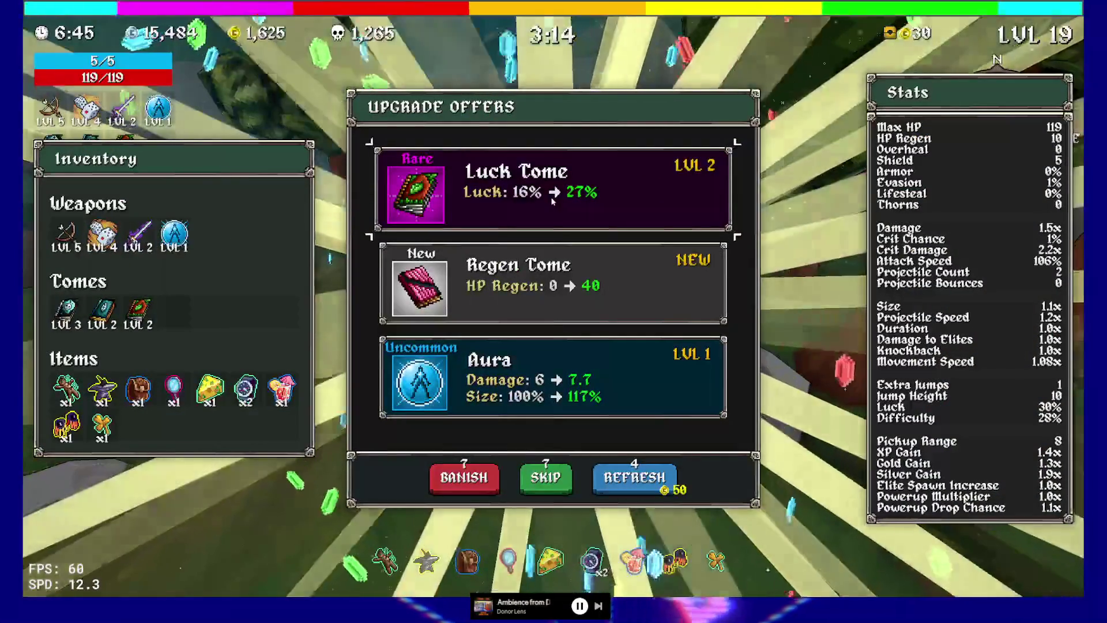
Take Luck Tome, Bow, Cursed Tome, Chaos Tome, XP Tome and Chaos Tome upgrades.
click(552, 200)
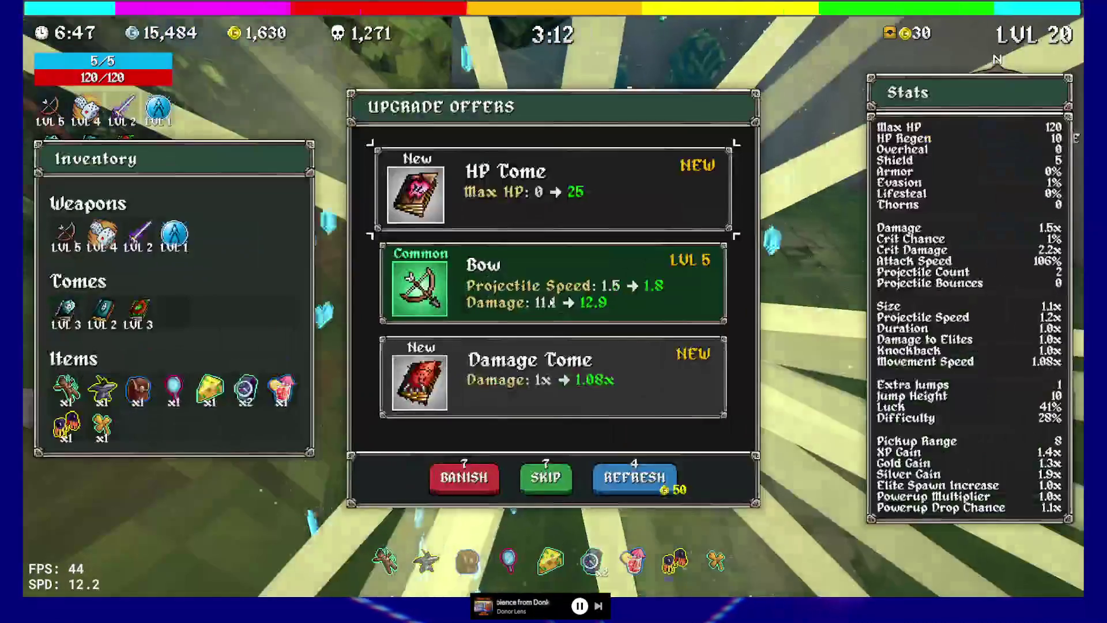
click(558, 298)
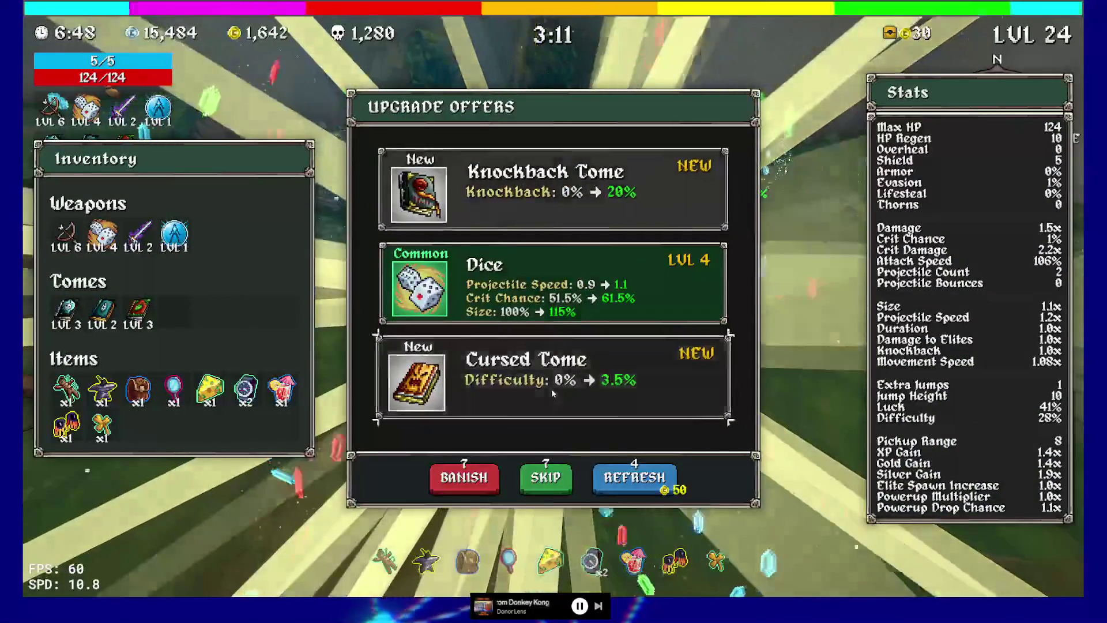
click(551, 389)
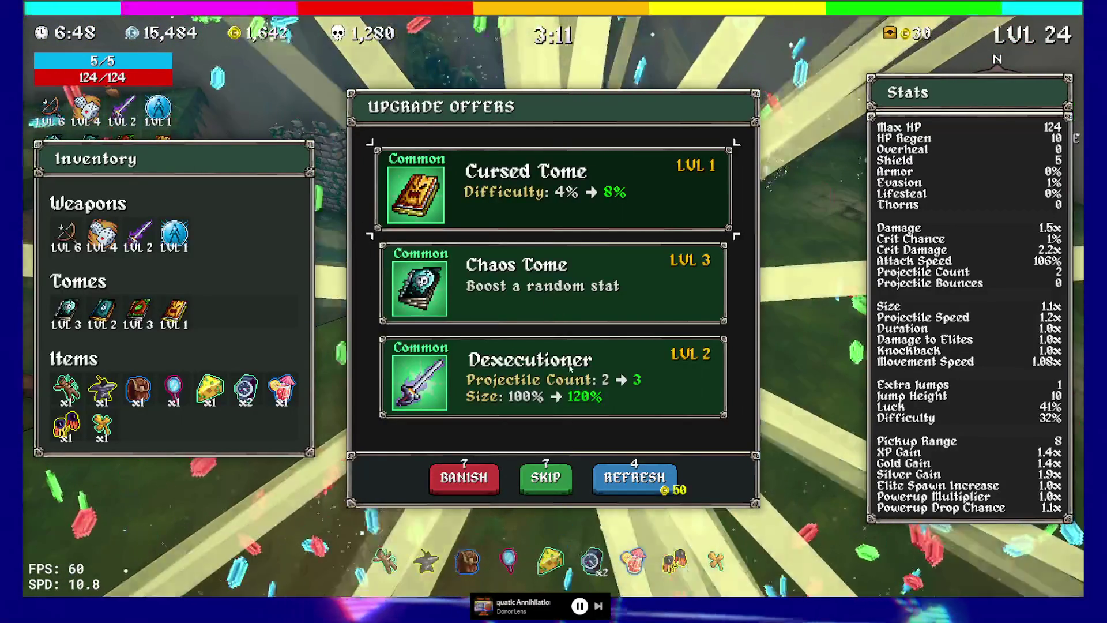
click(580, 310)
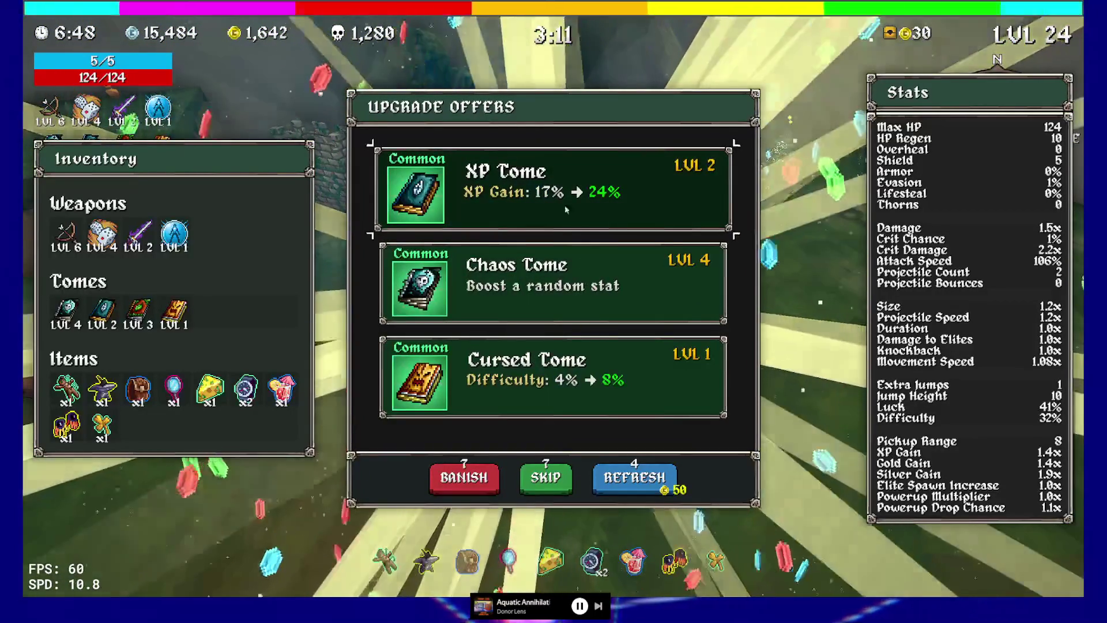
click(547, 191)
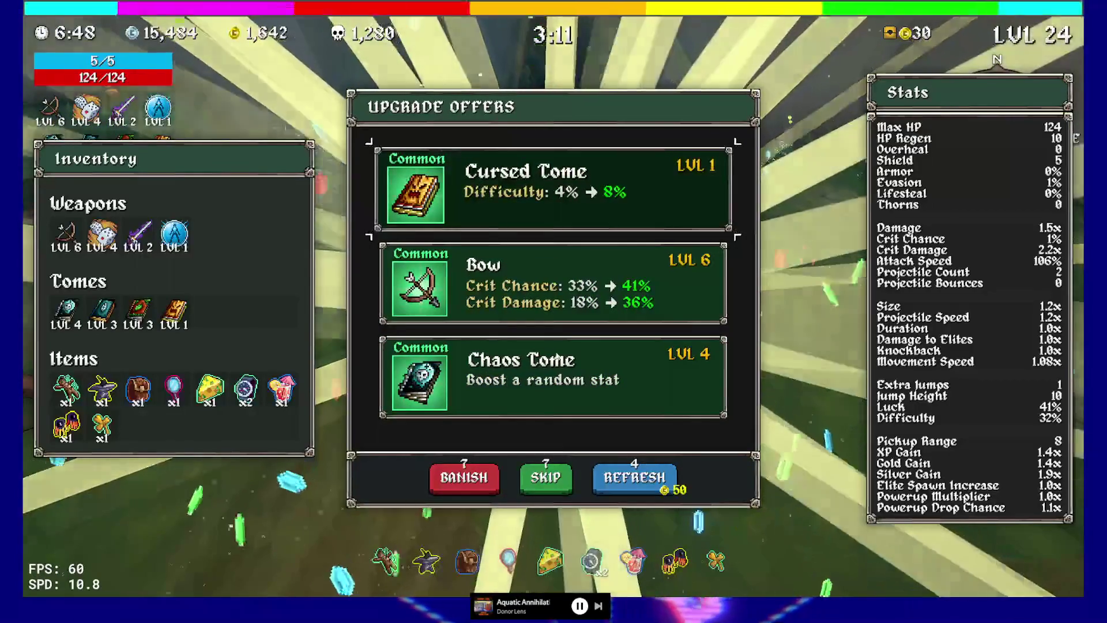
click(558, 376)
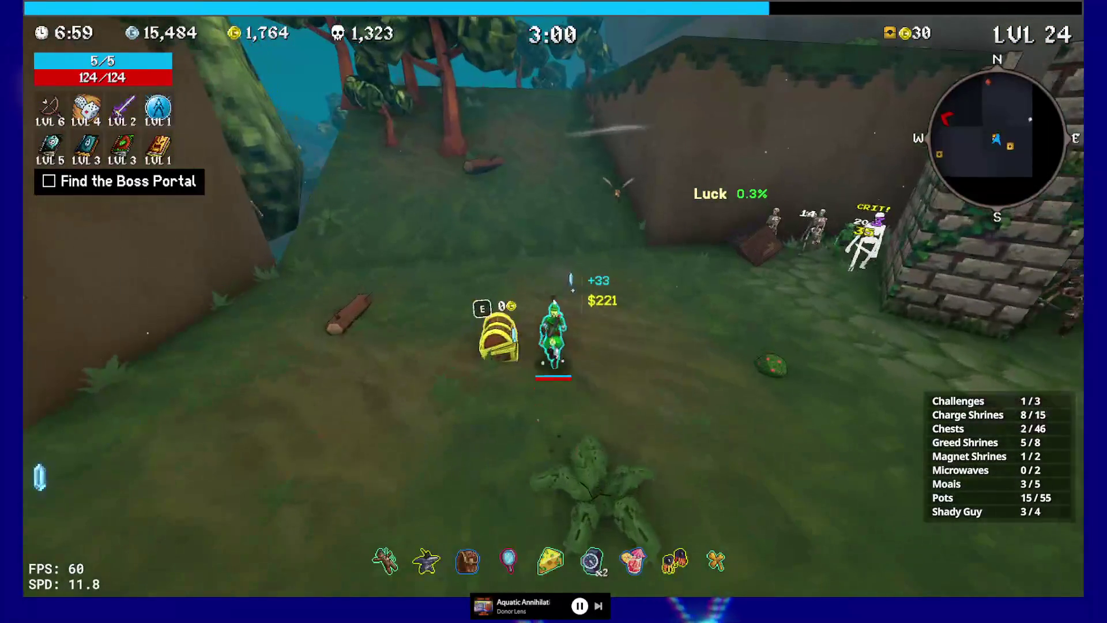
Take the Phantom Shroud from the chest, fight the goblins, and upgrade Dexecutioner to level 3.
key(e)
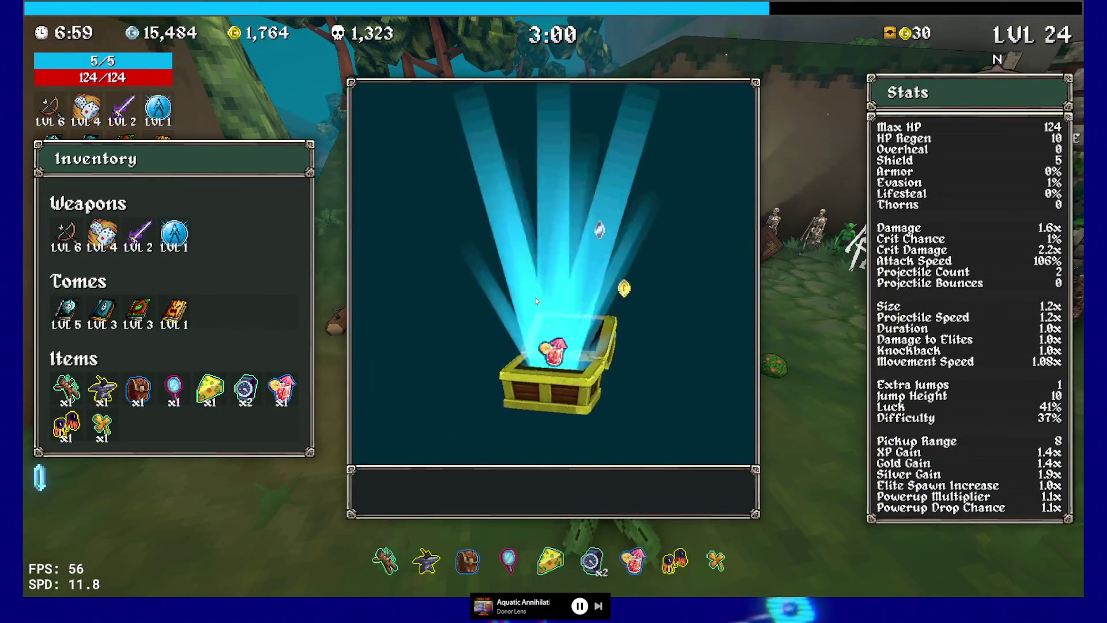
key(e)
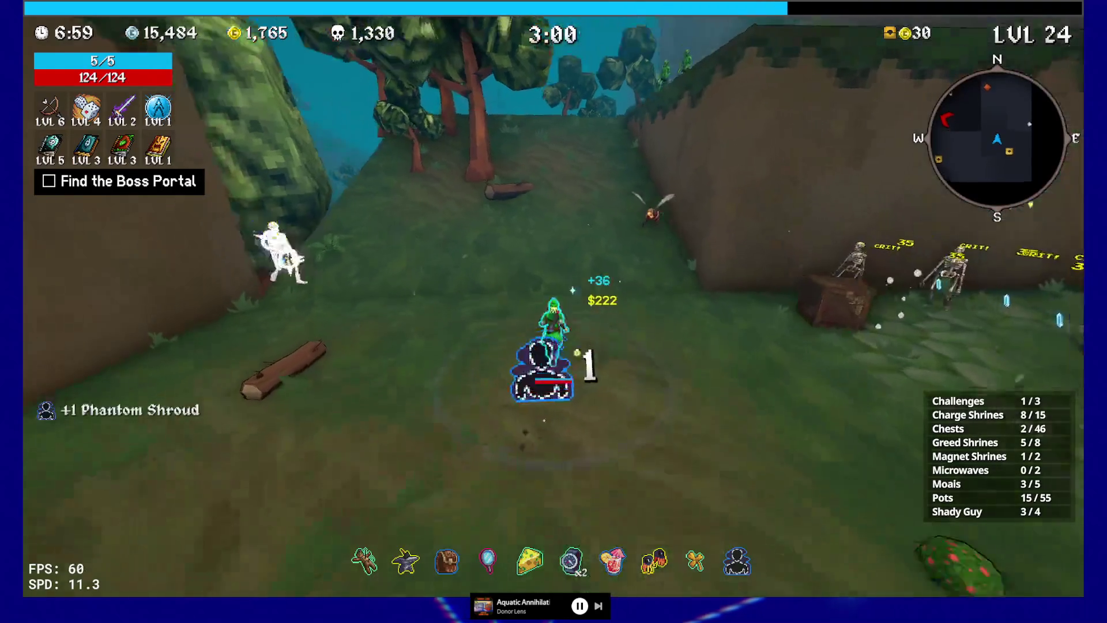
key(w)
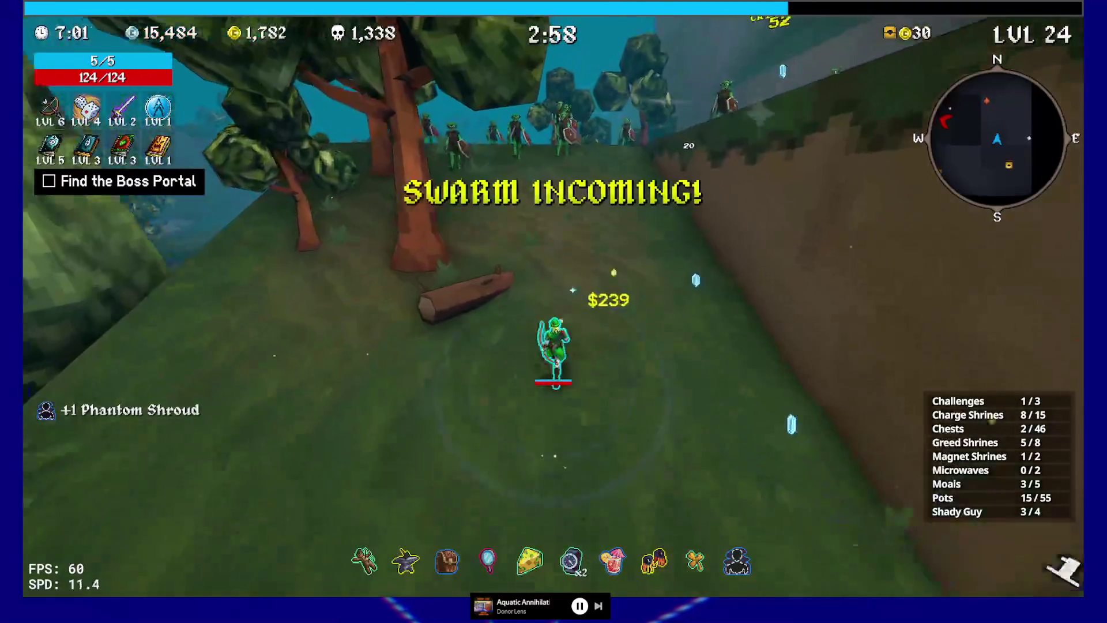
key(w)
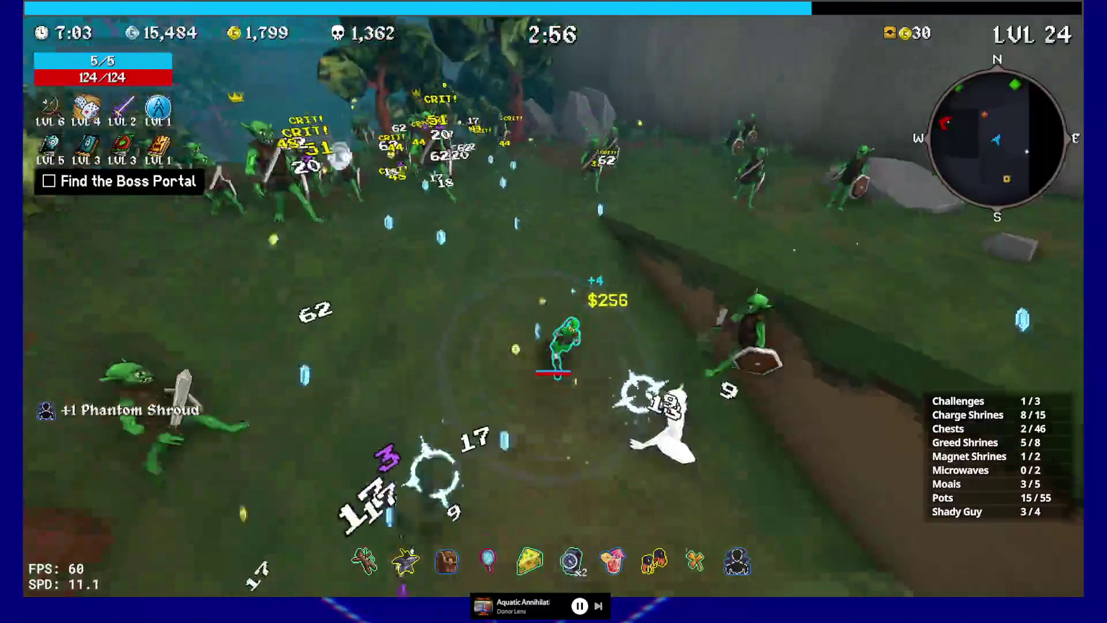
key(w)
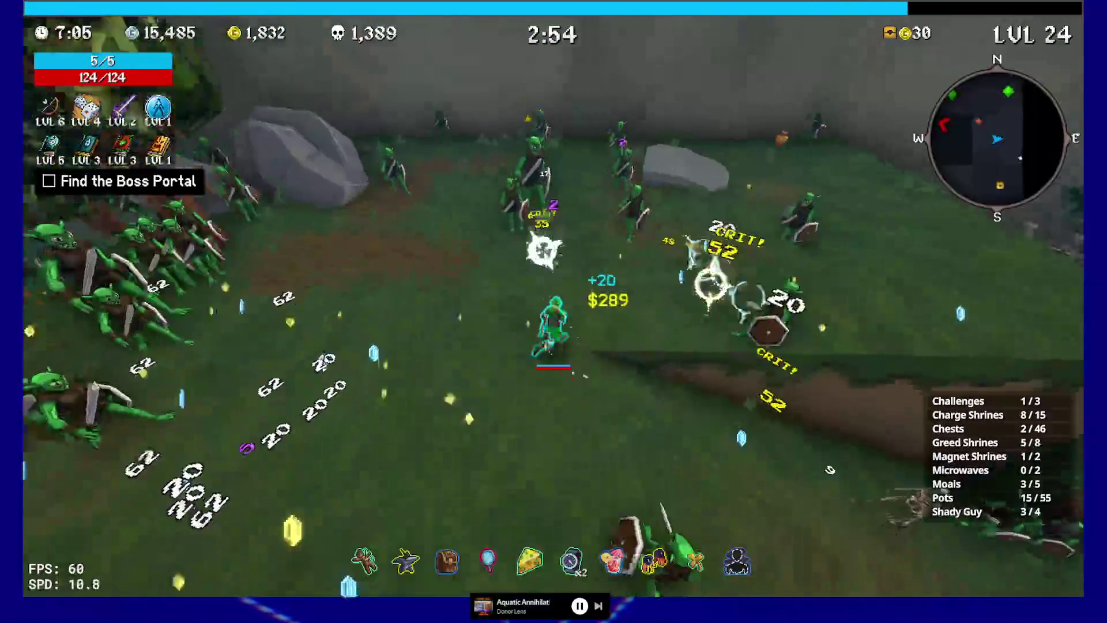
key(w)
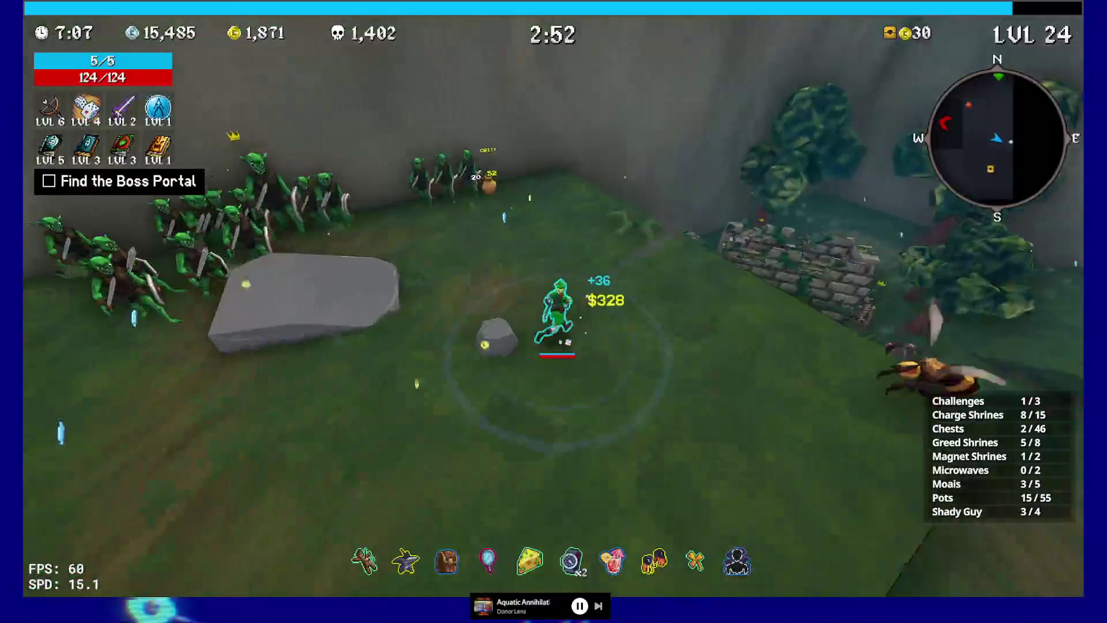
key(w)
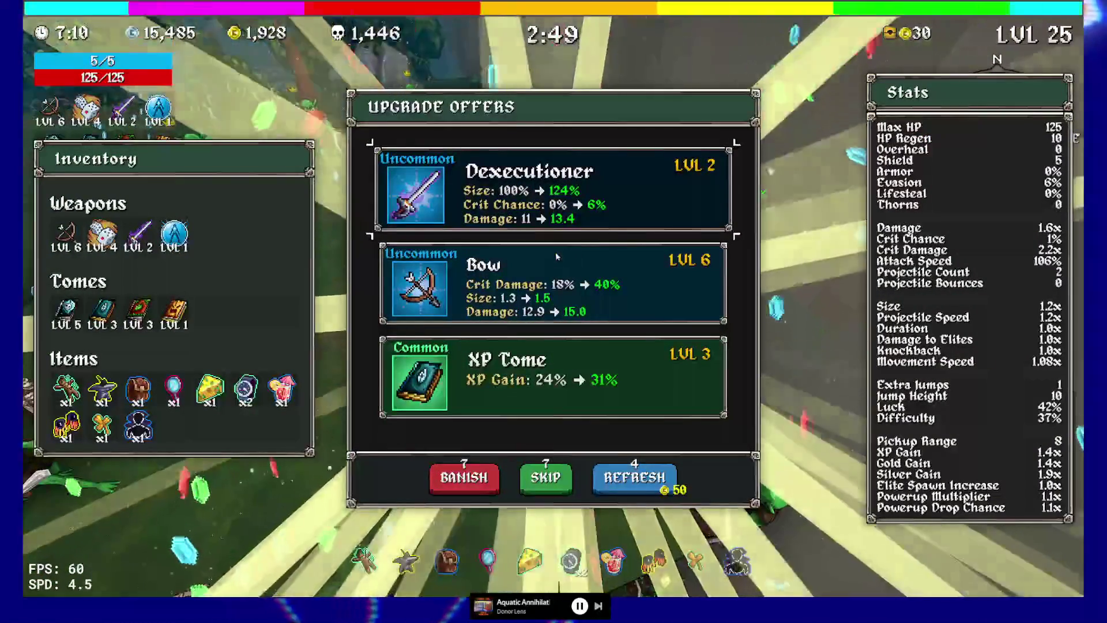
click(559, 189)
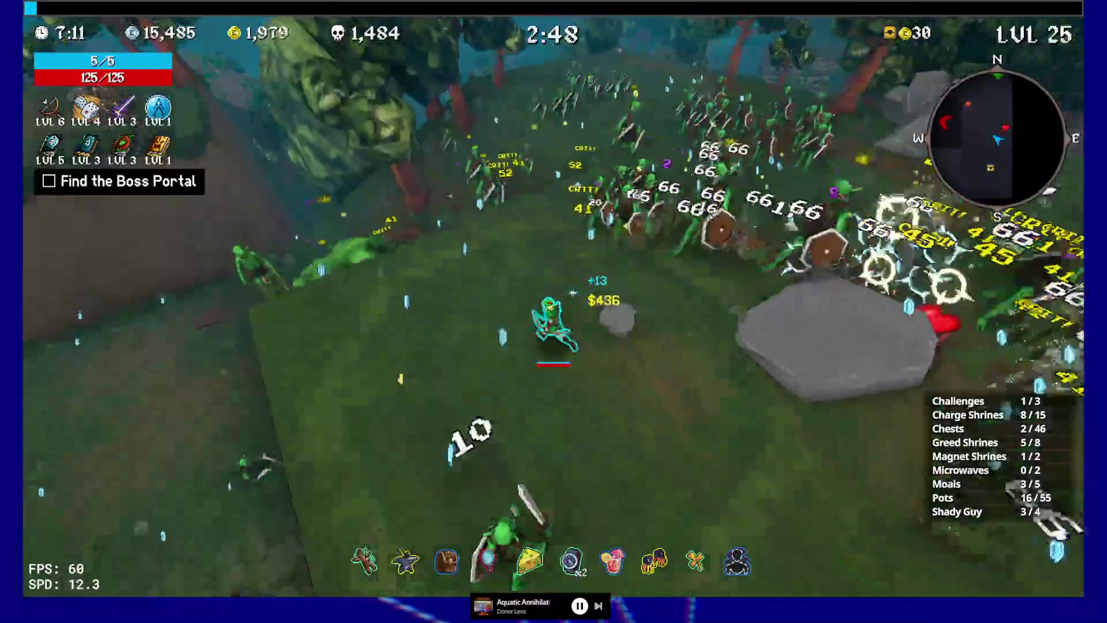
Run through the horde to the Moai and take the Slurp Gloves.
key(w)
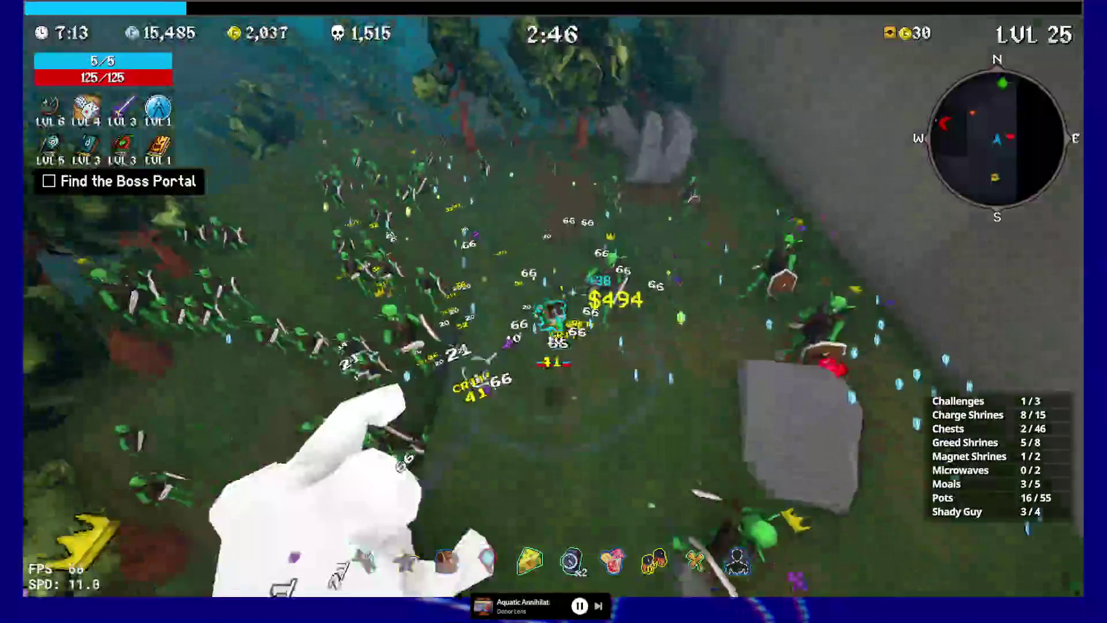
key(w)
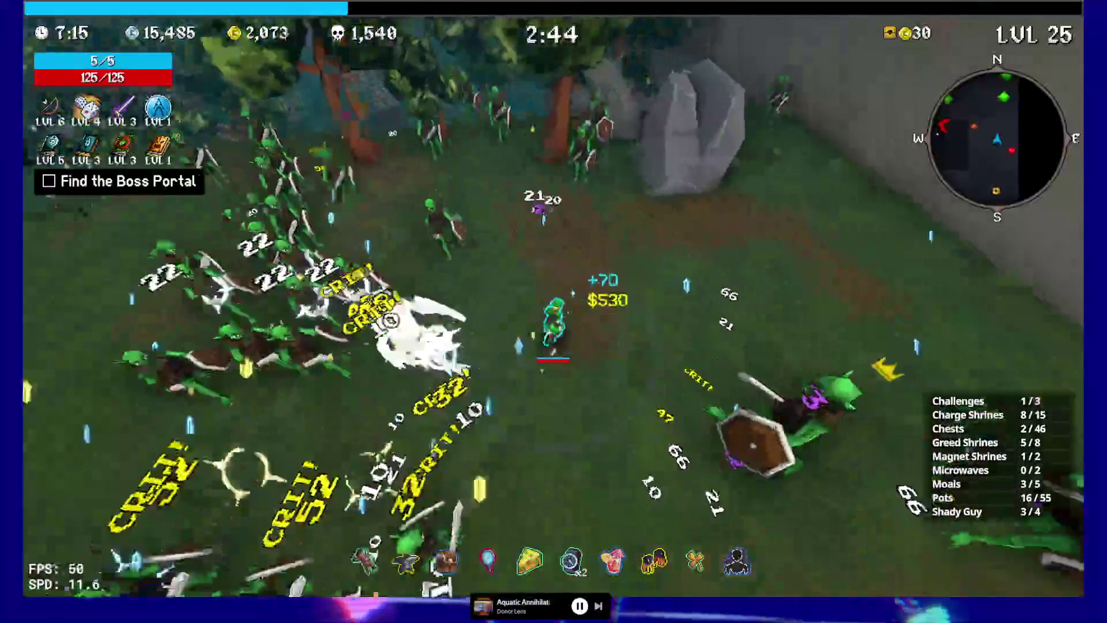
key(w)
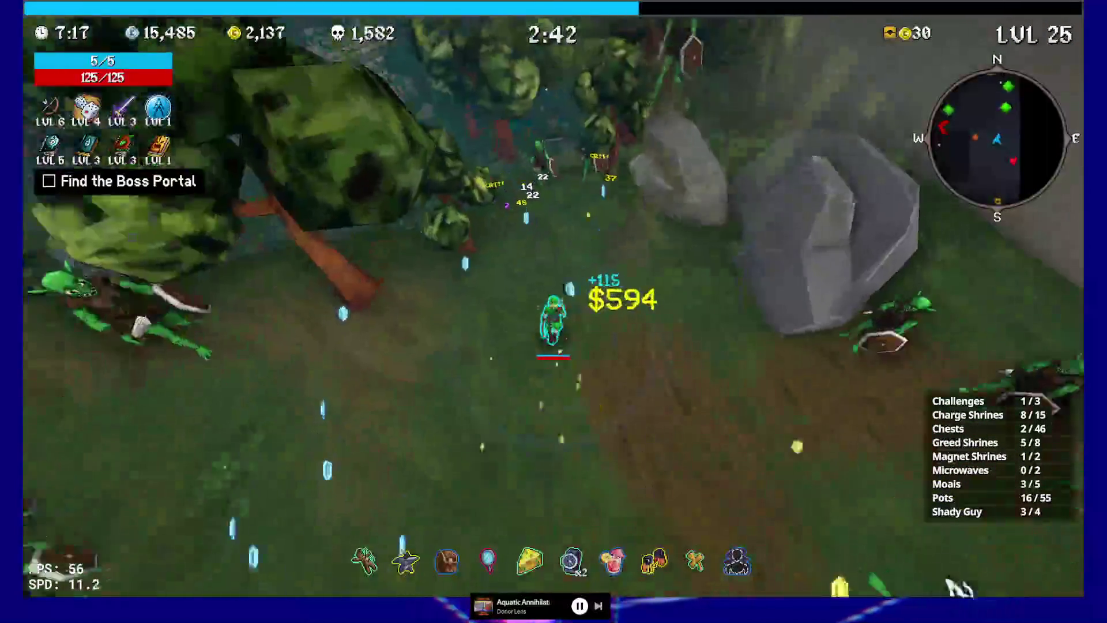
key(w)
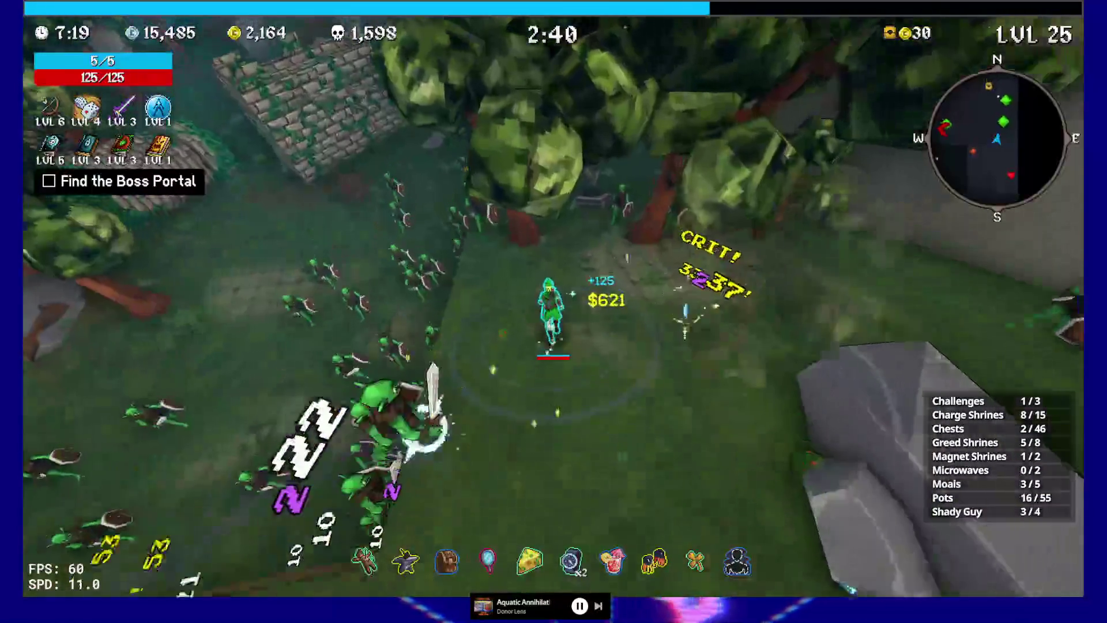
key(w)
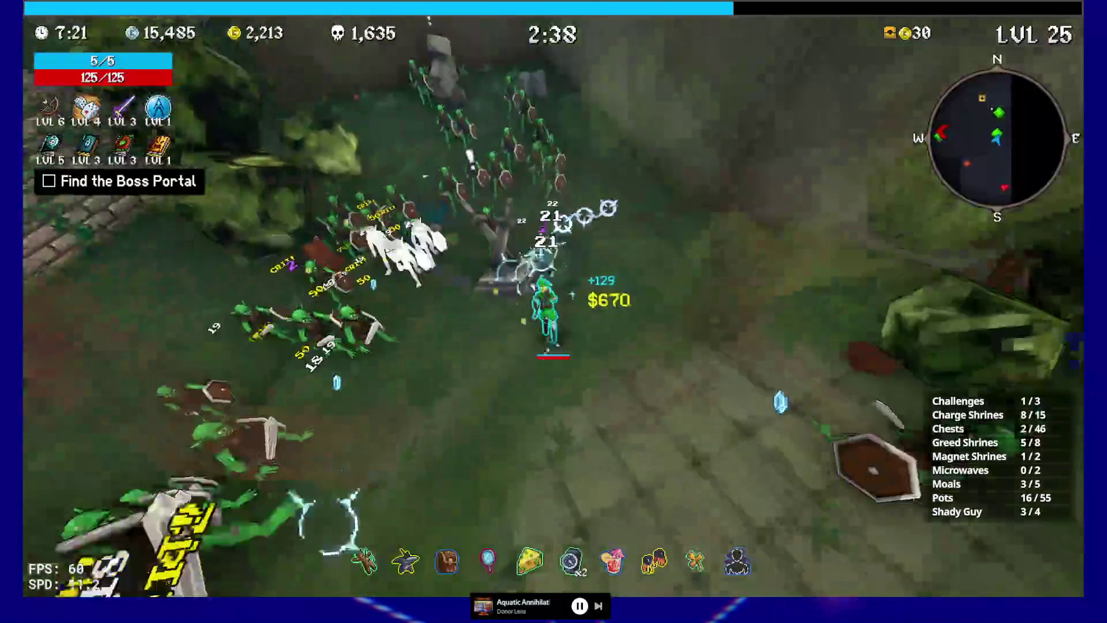
key(w)
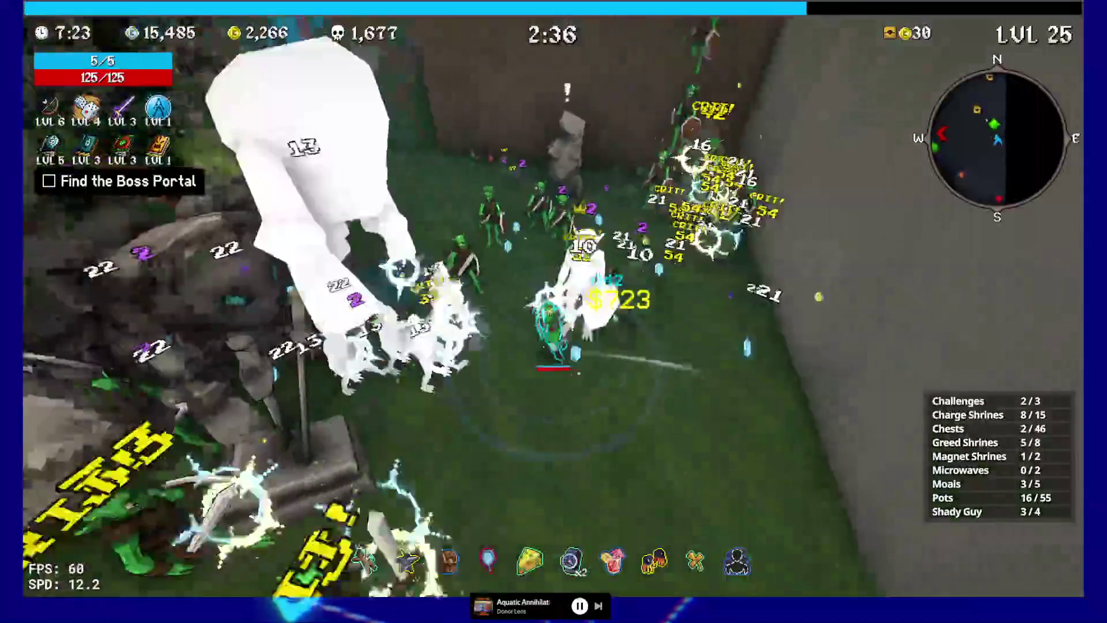
key(w)
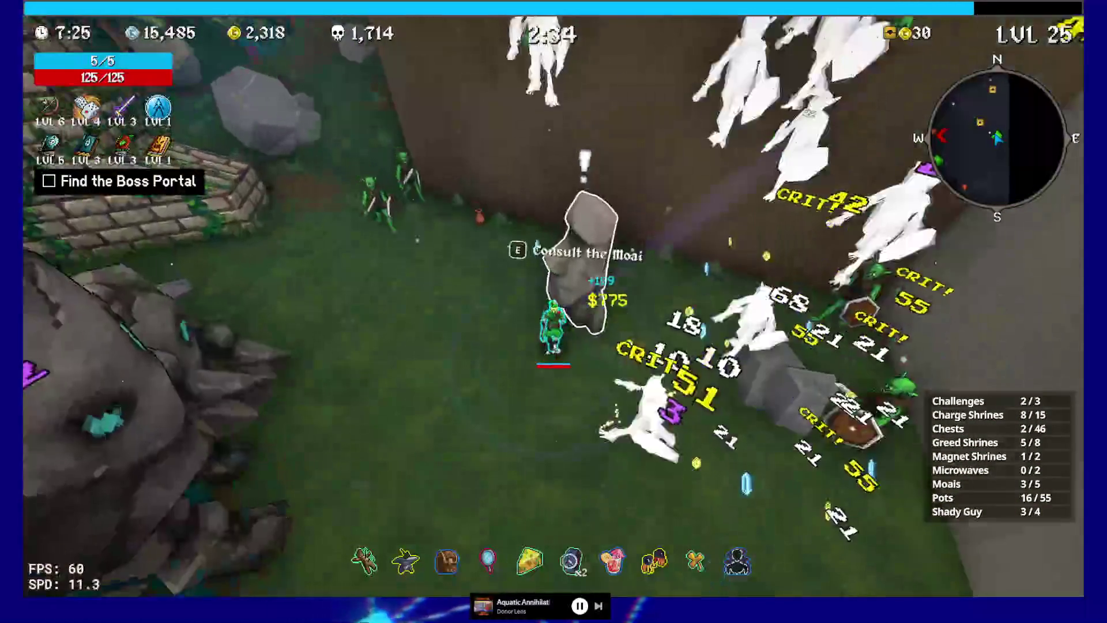
key(e)
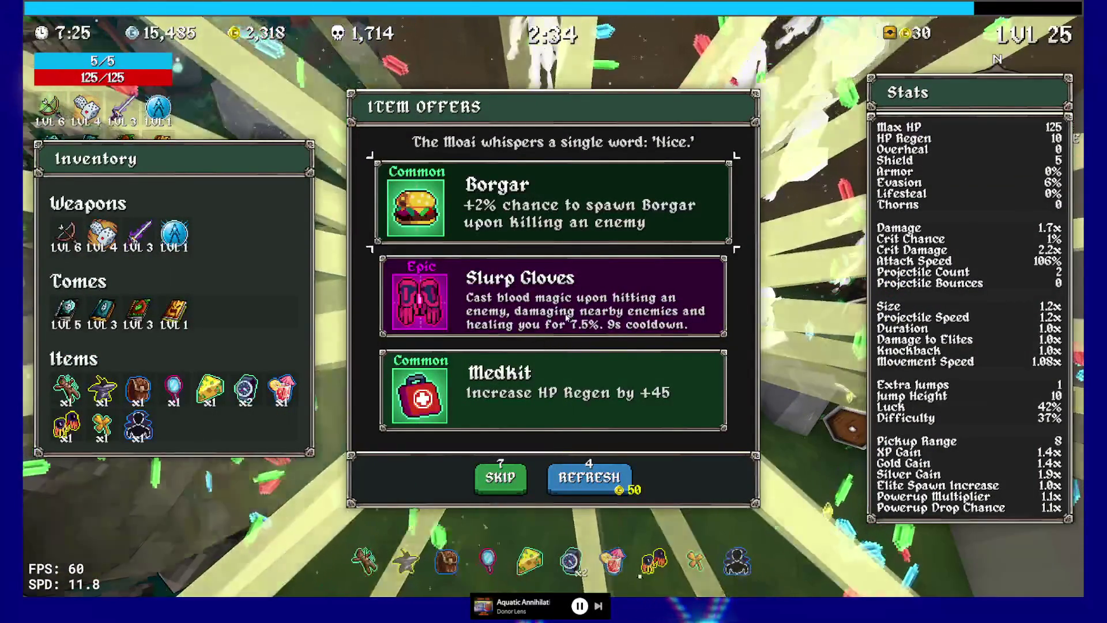
click(575, 314)
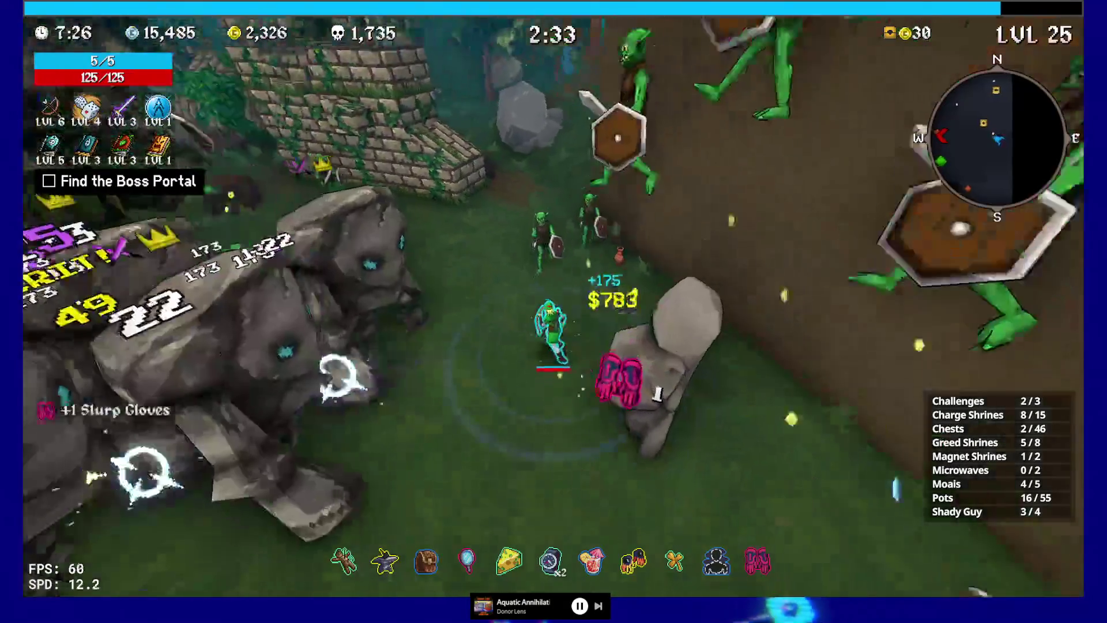
Raise the Luck Tome to level 4 and stand in a charge shrine's circle.
key(w)
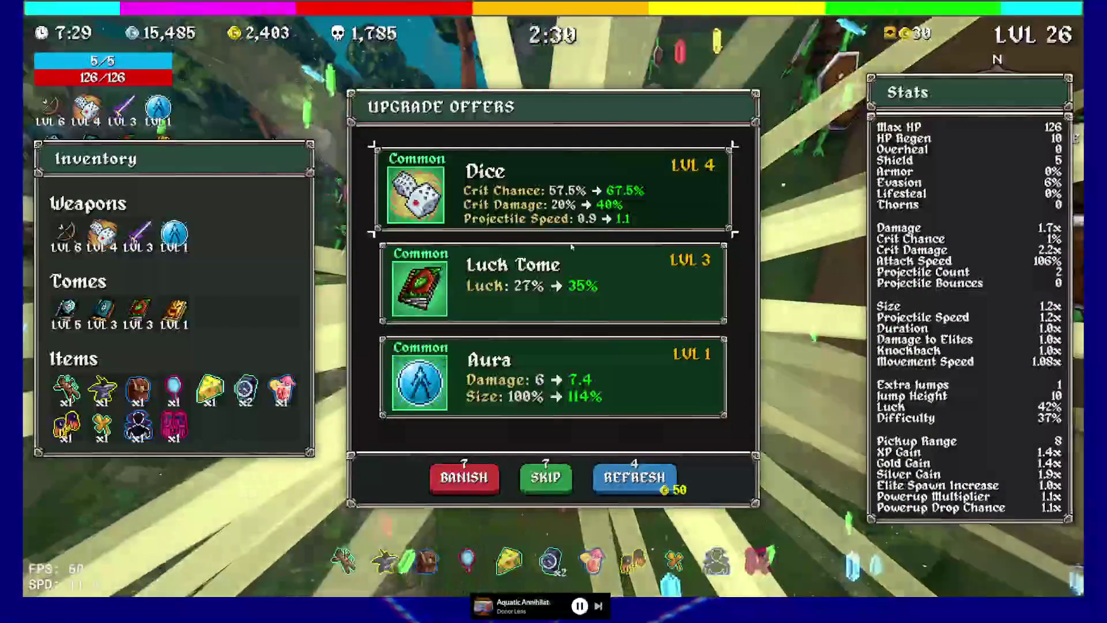
click(562, 295)
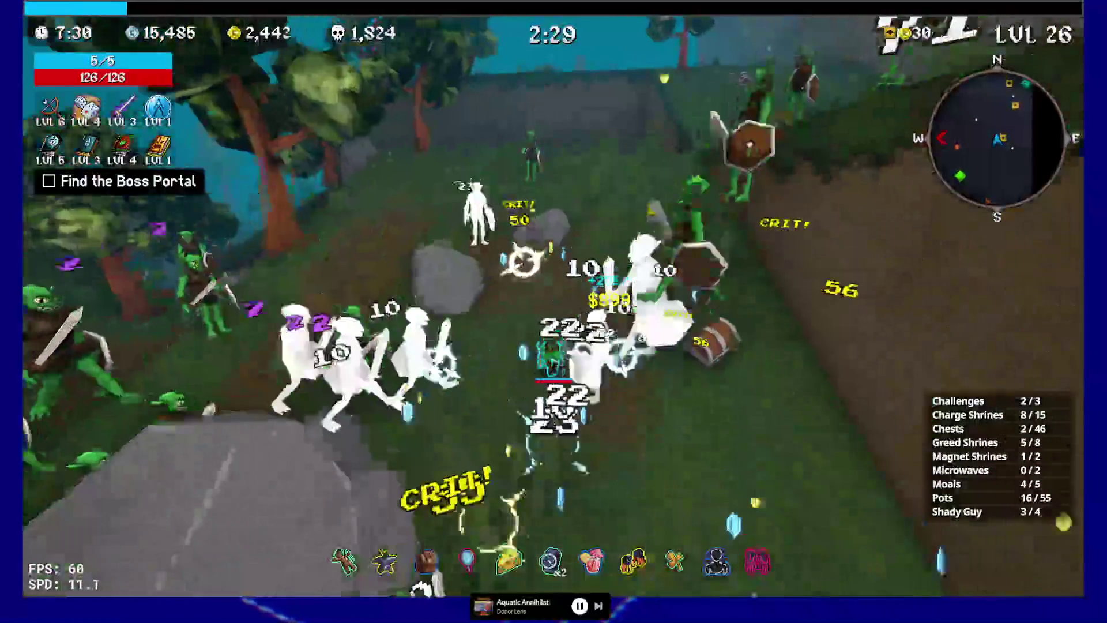
key(w)
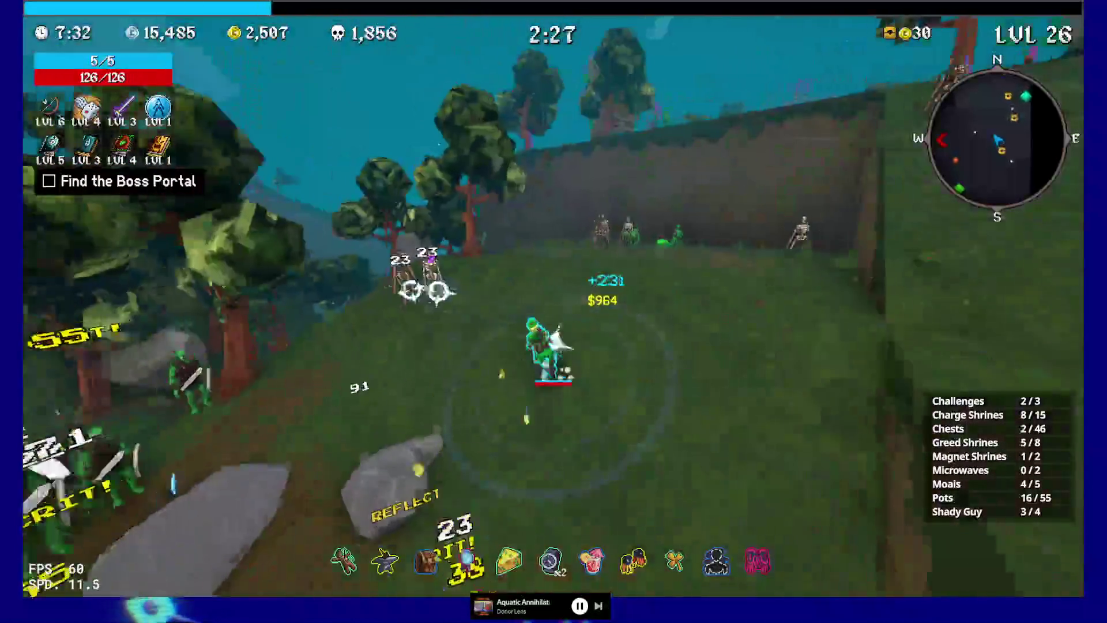
key(w)
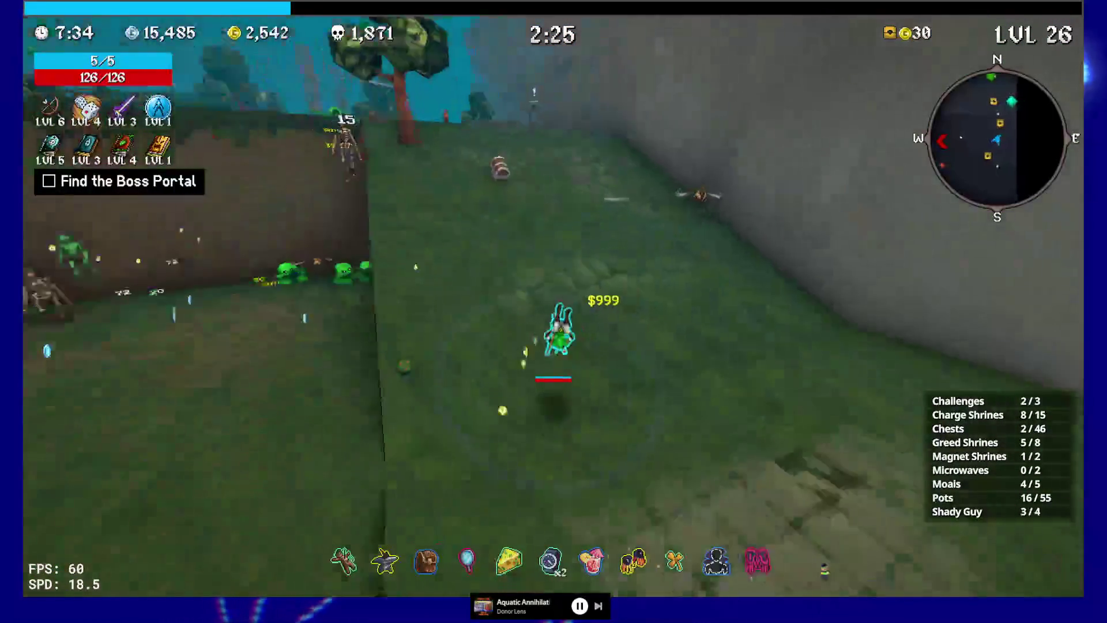
key(w)
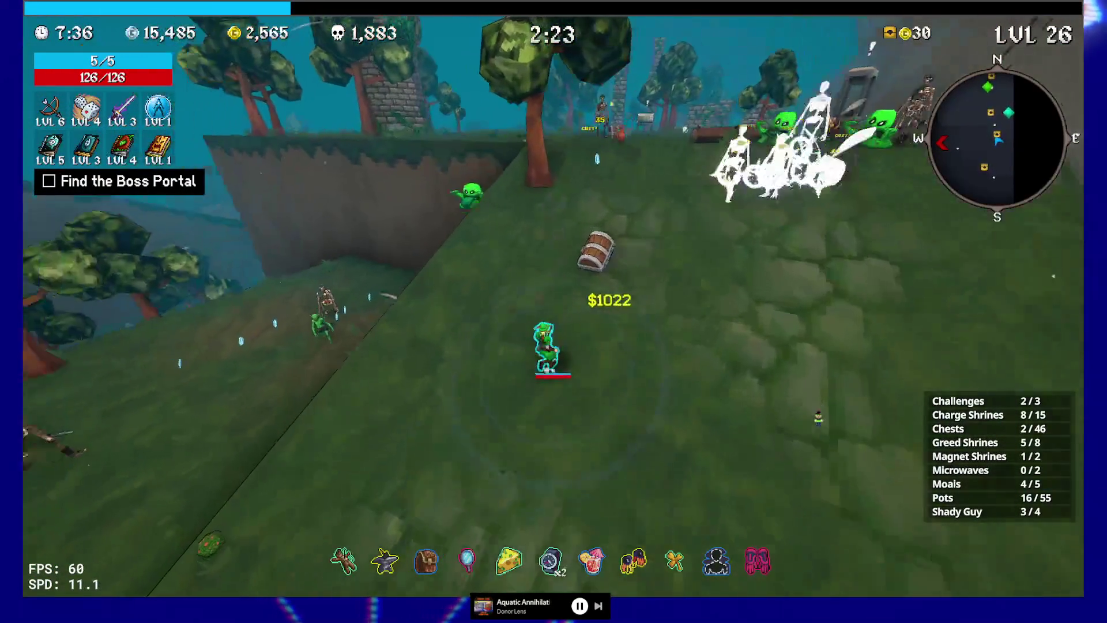
key(w)
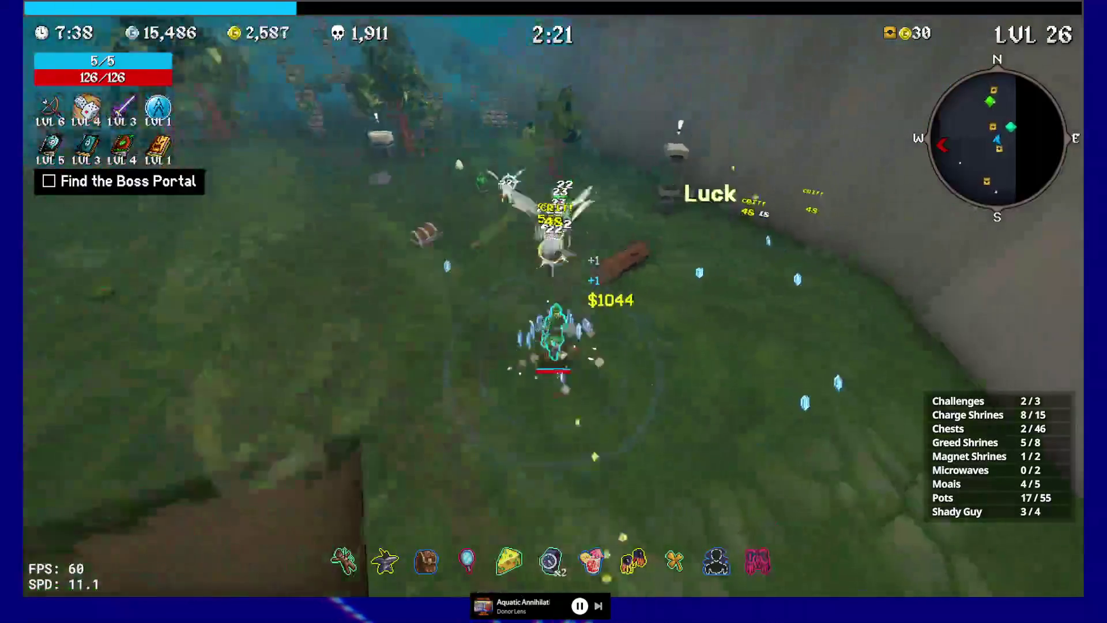
key(w)
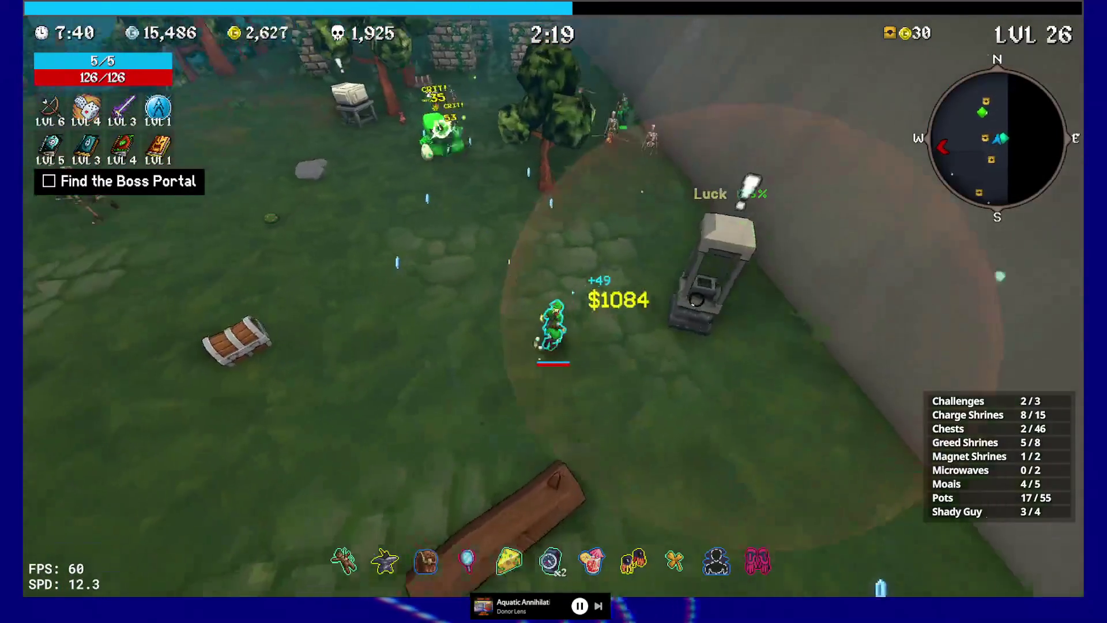
key(w)
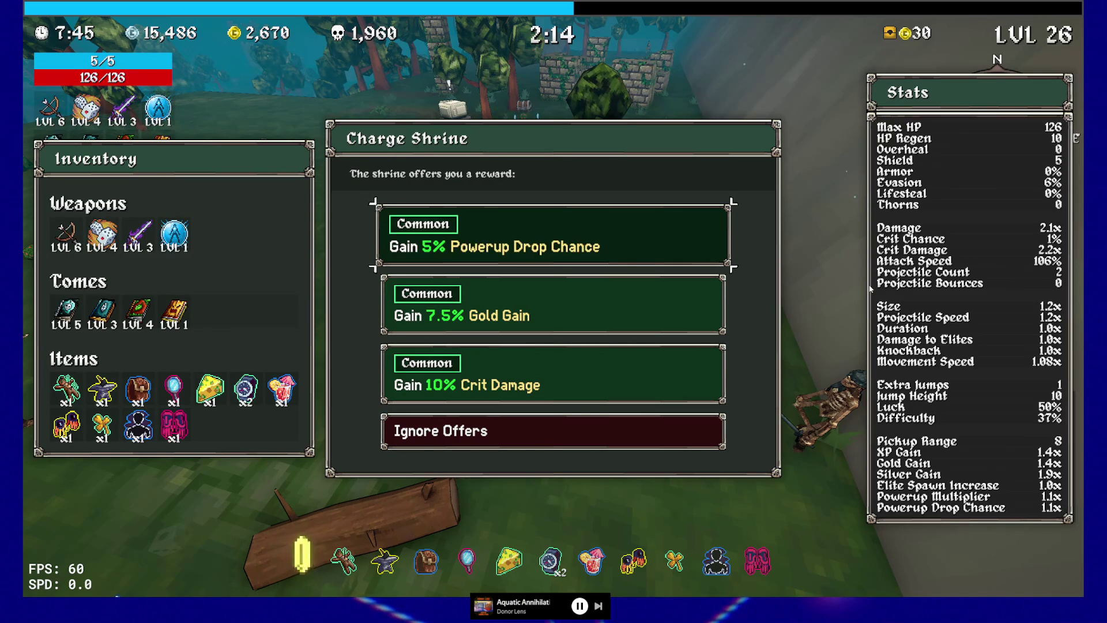
Take the 7.5% Gold Gain shrine reward and run through the ruins, breaking a pot.
mouse_move(501, 369)
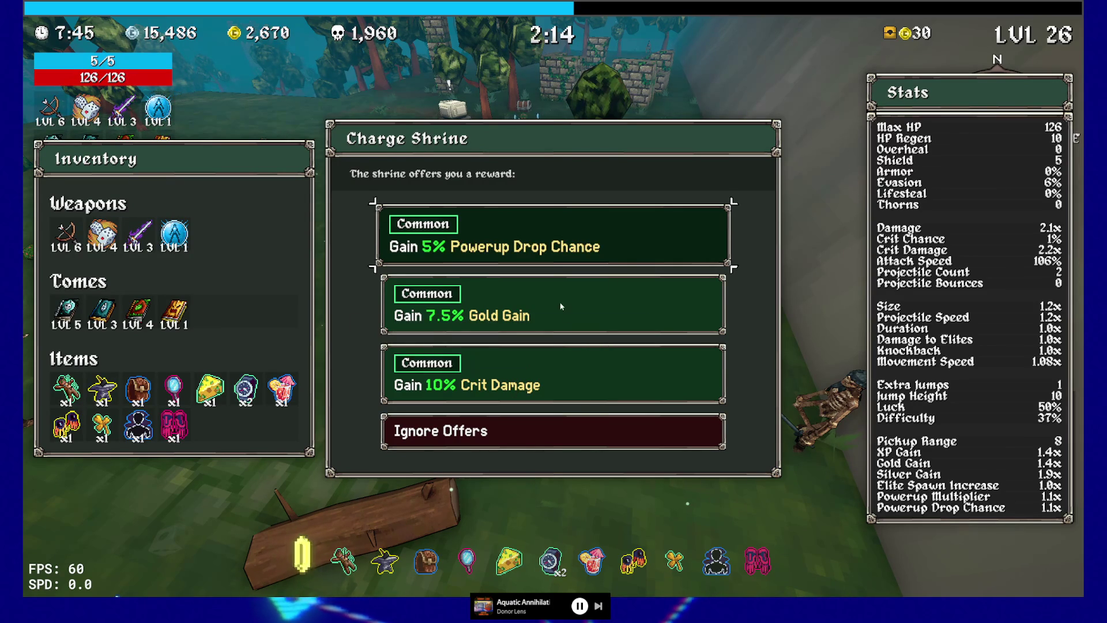
click(585, 310)
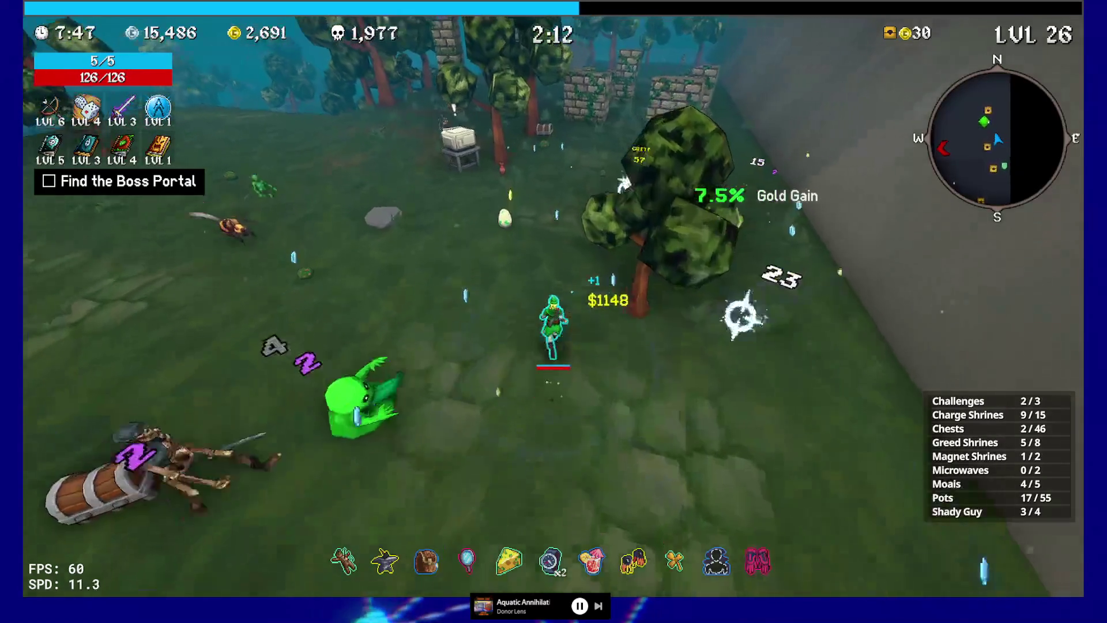
key(w)
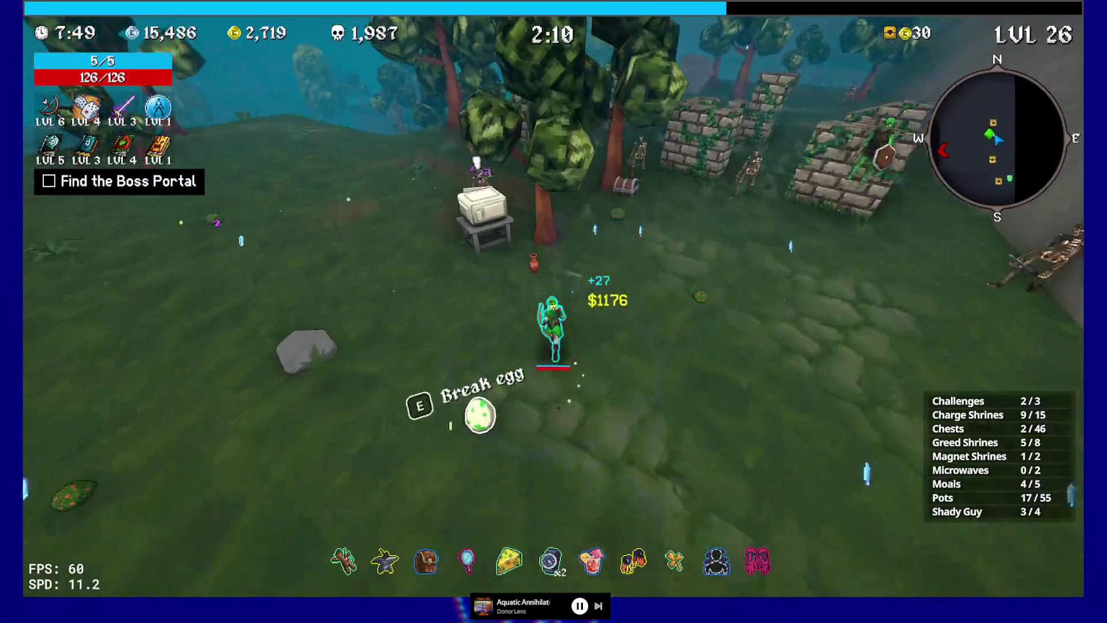
key(w)
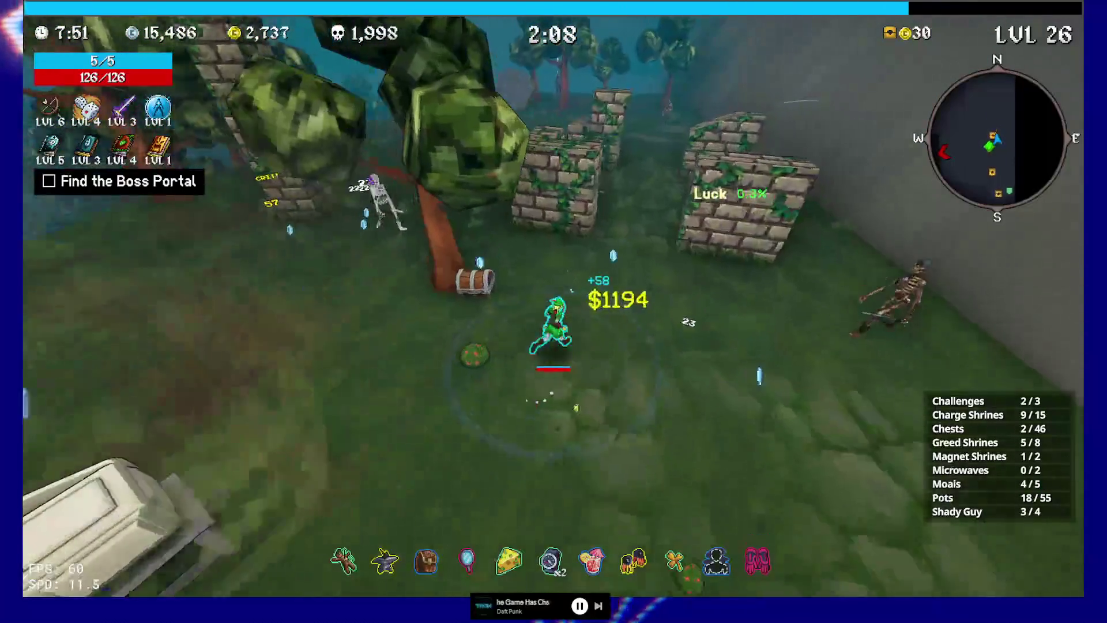
key(w)
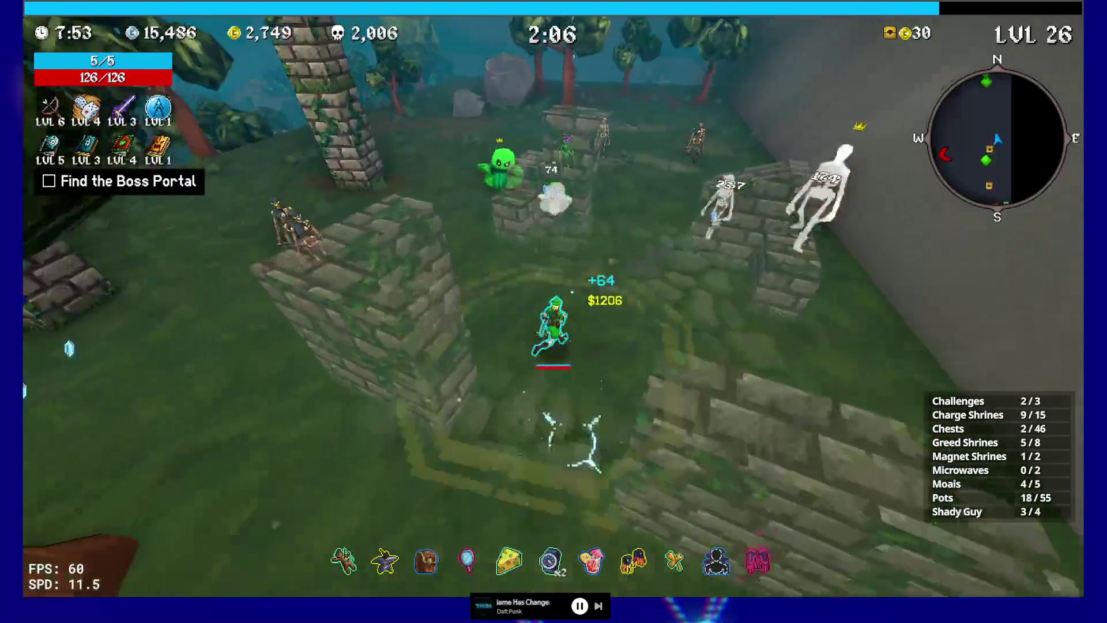
key(w)
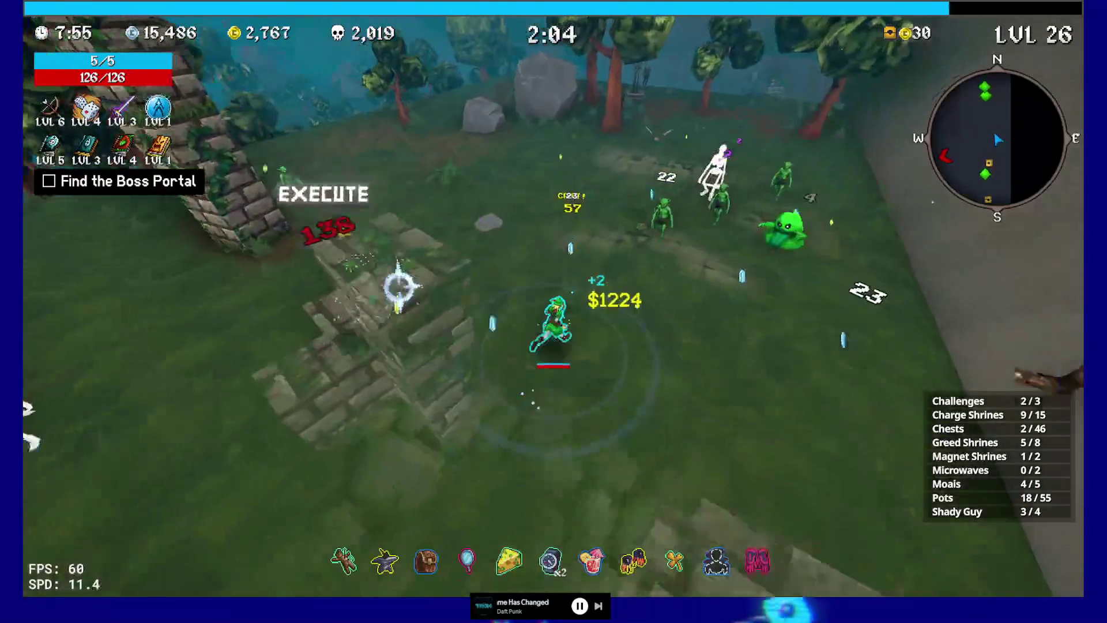
key(w)
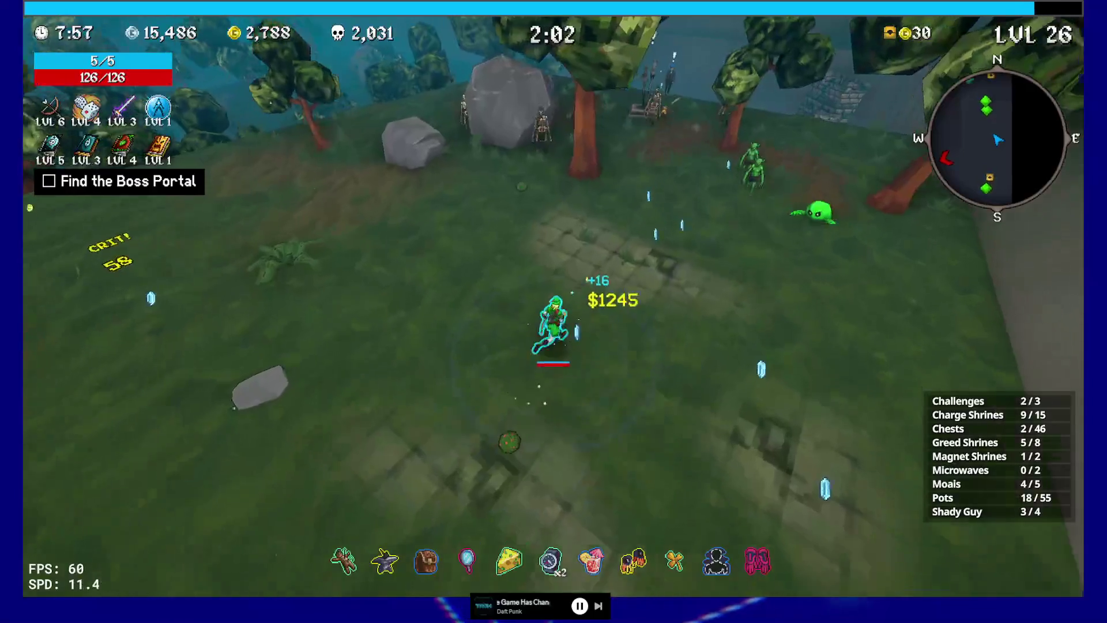
key(w)
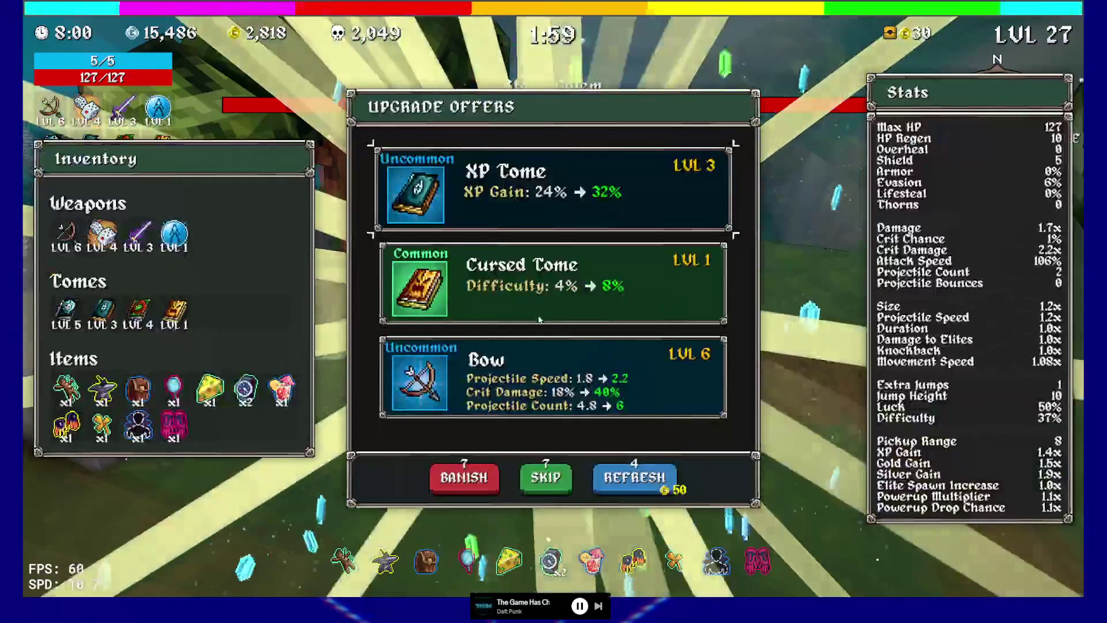
Upgrade the Bow to level 7 and buy a Backpack from the Shady Guy.
click(575, 386)
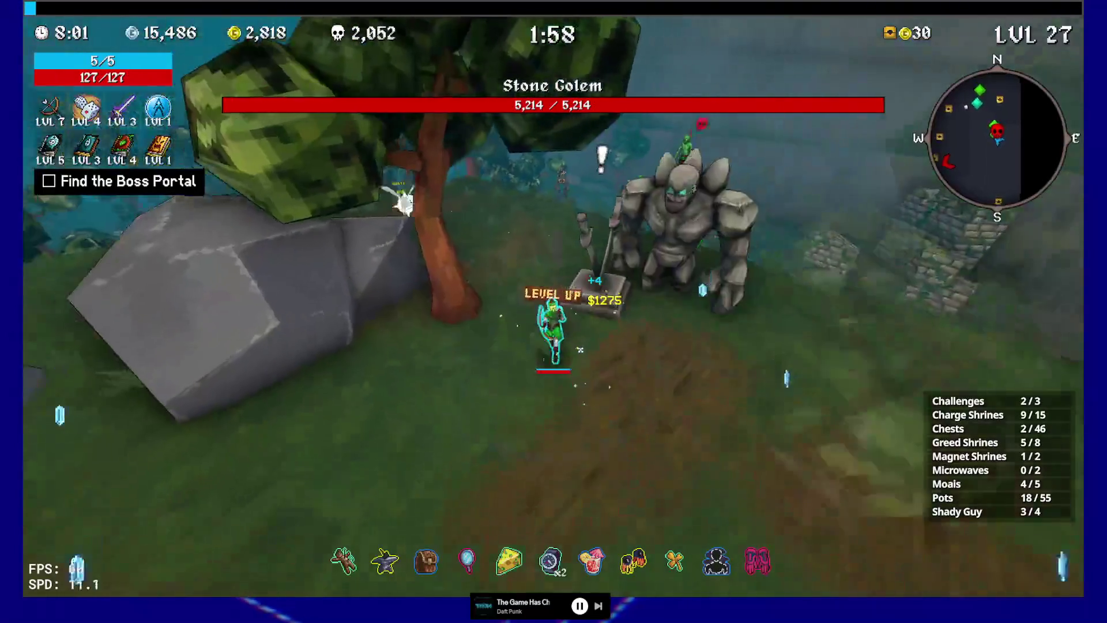
key(w)
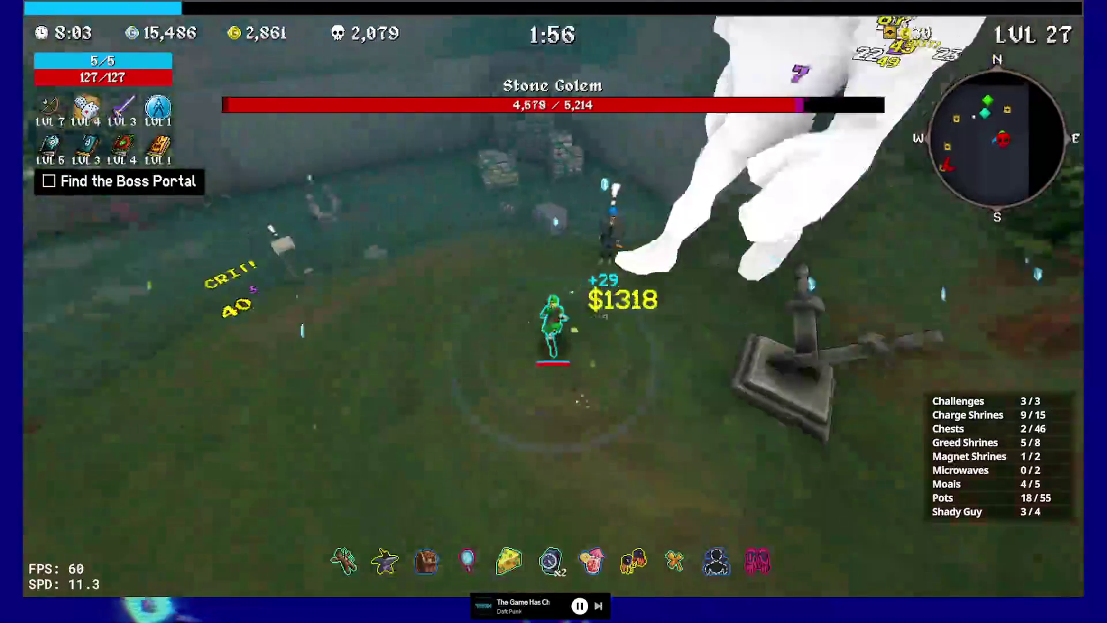
key(e)
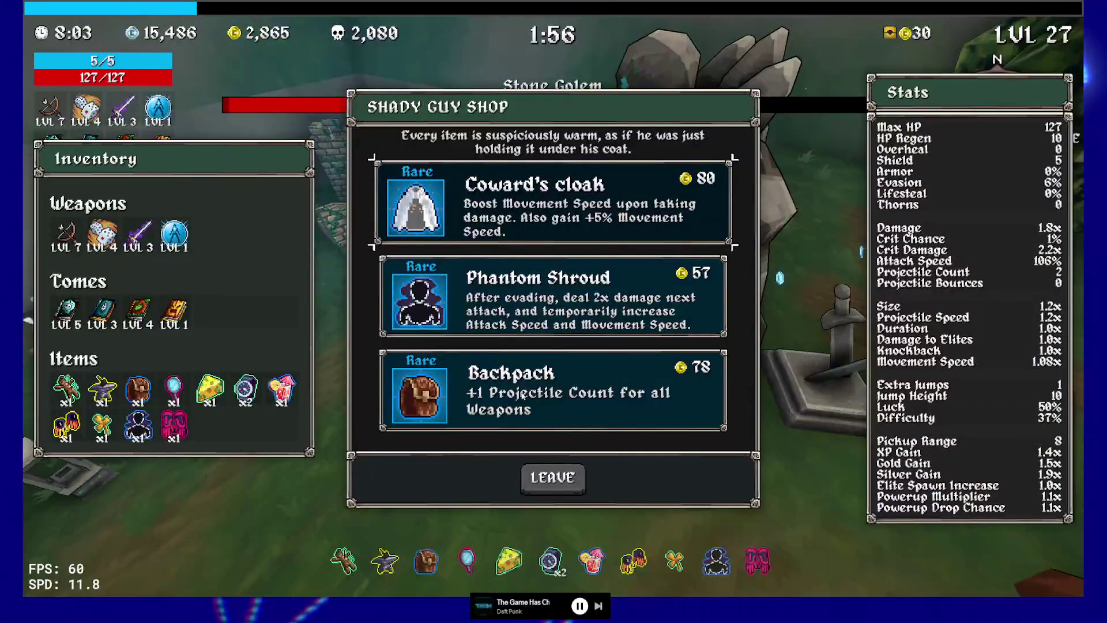
click(554, 390)
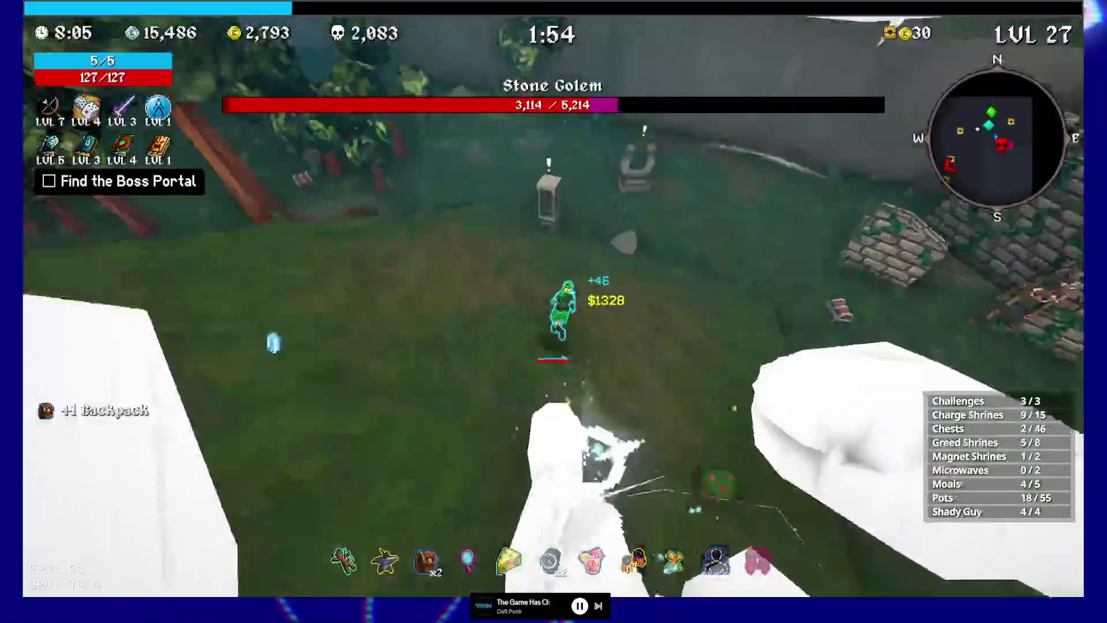
Charge the shrine while wearing the Stone Golem down to 1,666 health.
key(w)
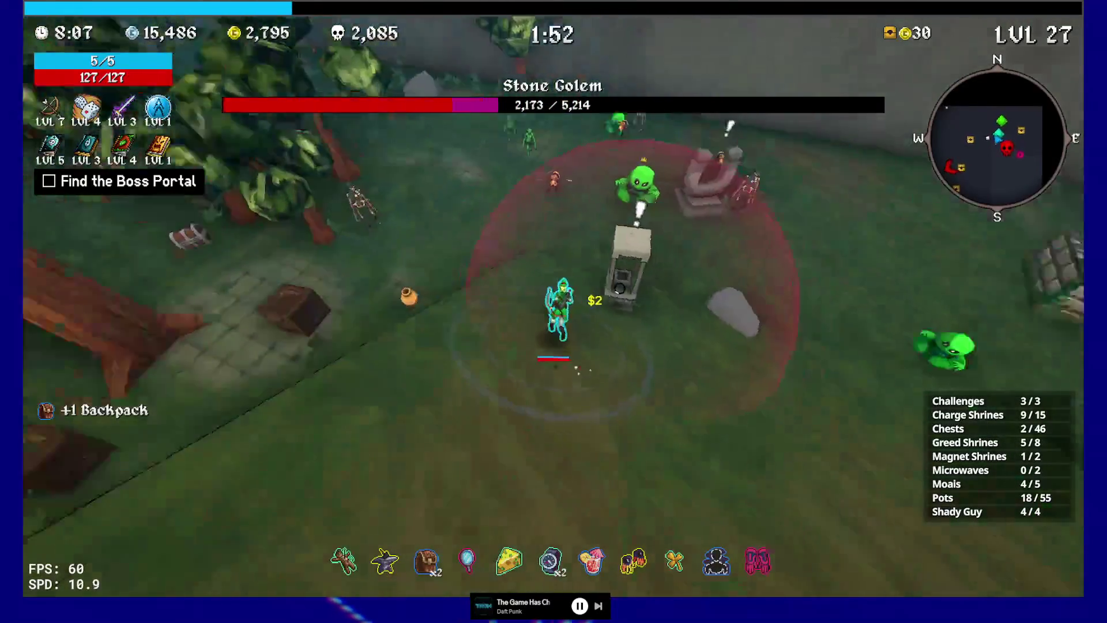
key(w)
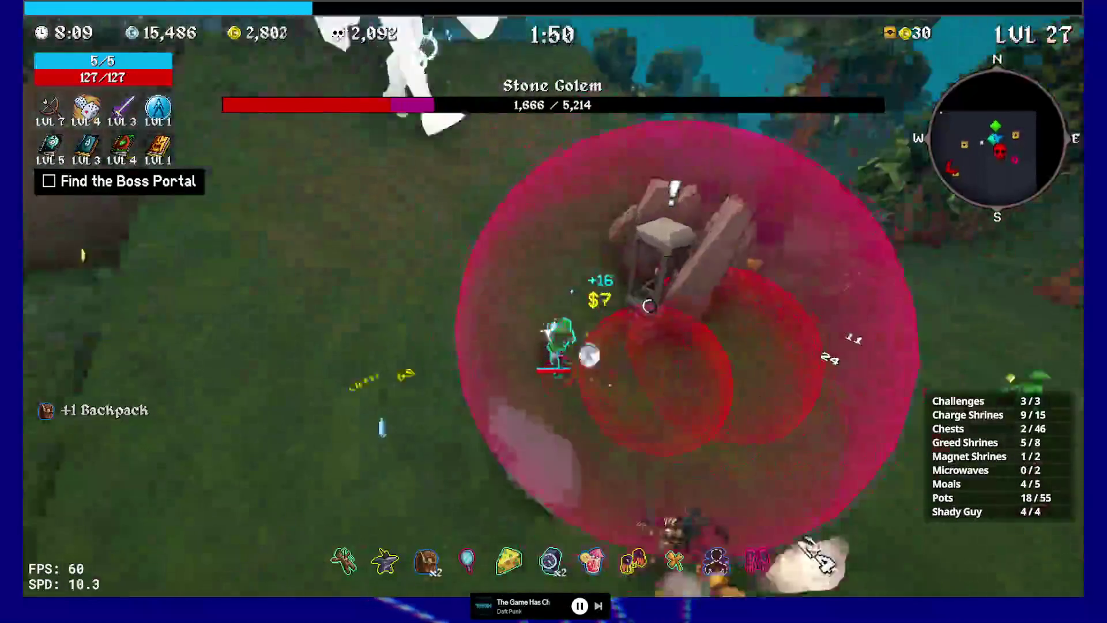
key(w)
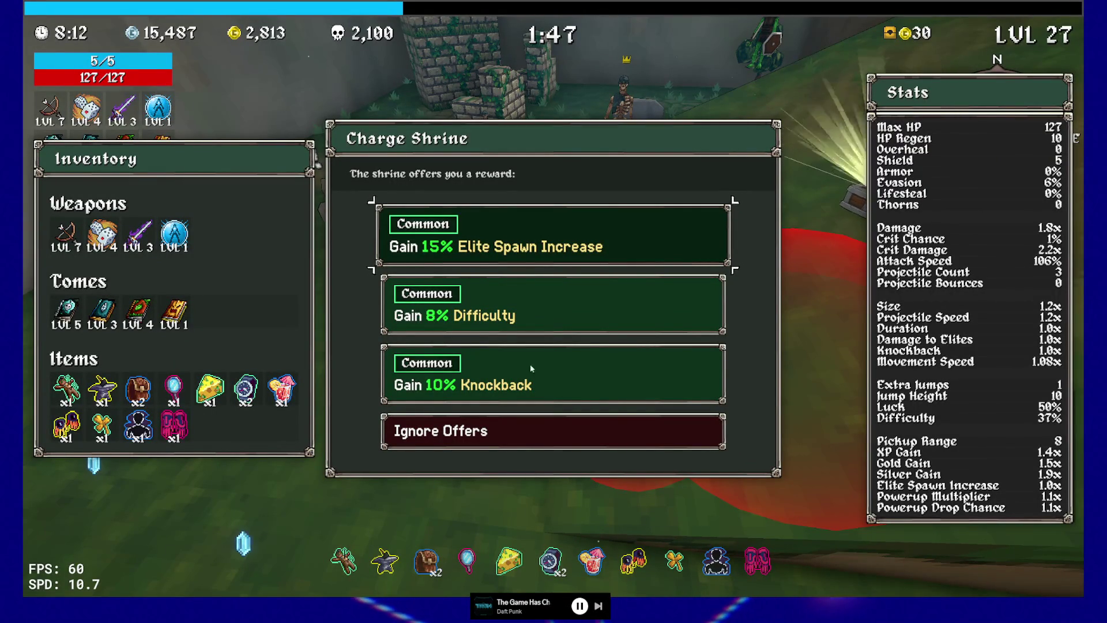
Take the 8% Difficulty reward, then loot chests for a Wrench and a Golden Shield.
click(539, 306)
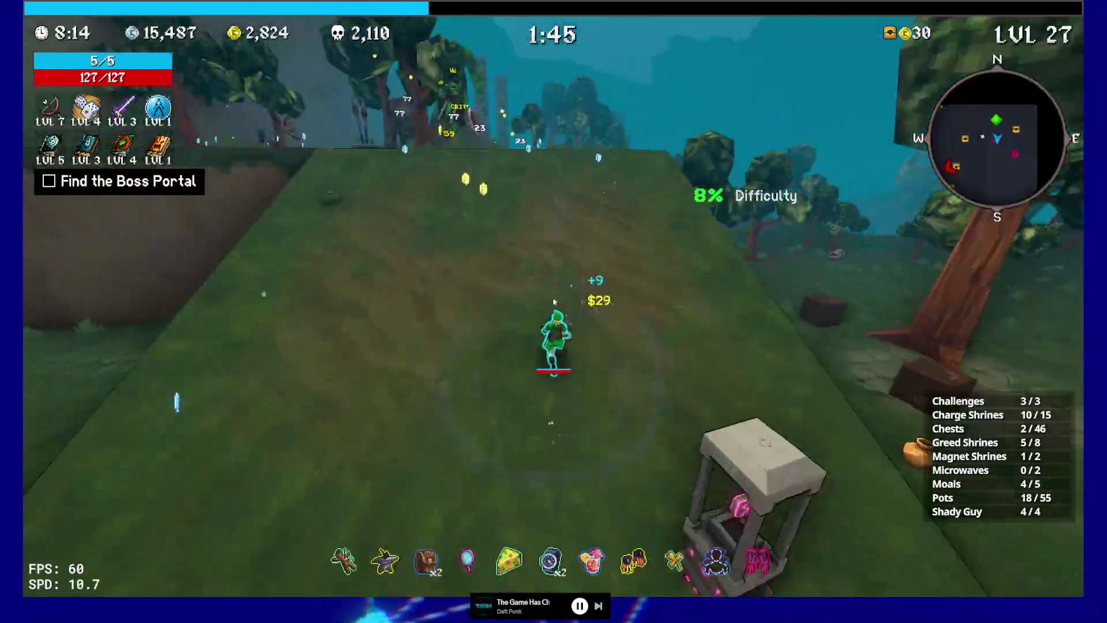
key(e)
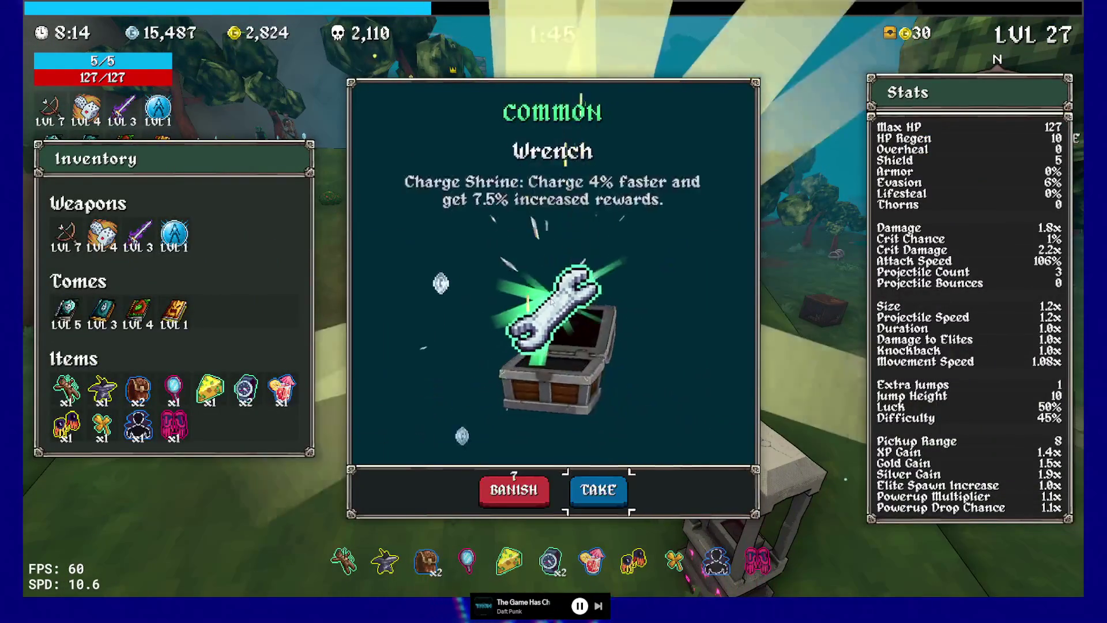
click(596, 487)
key(w)
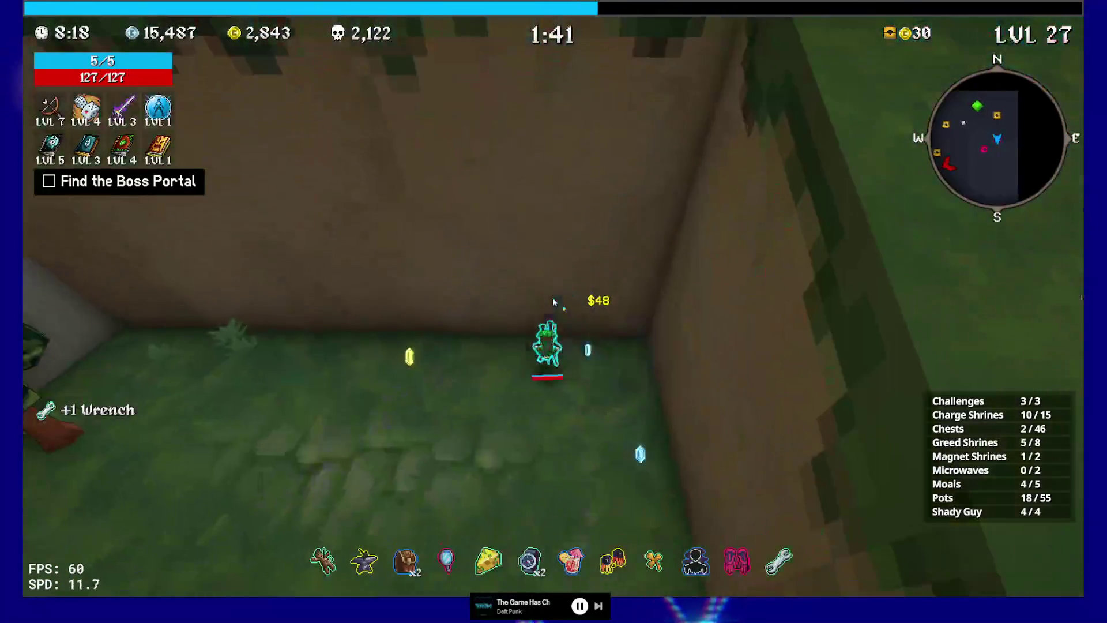
key(e)
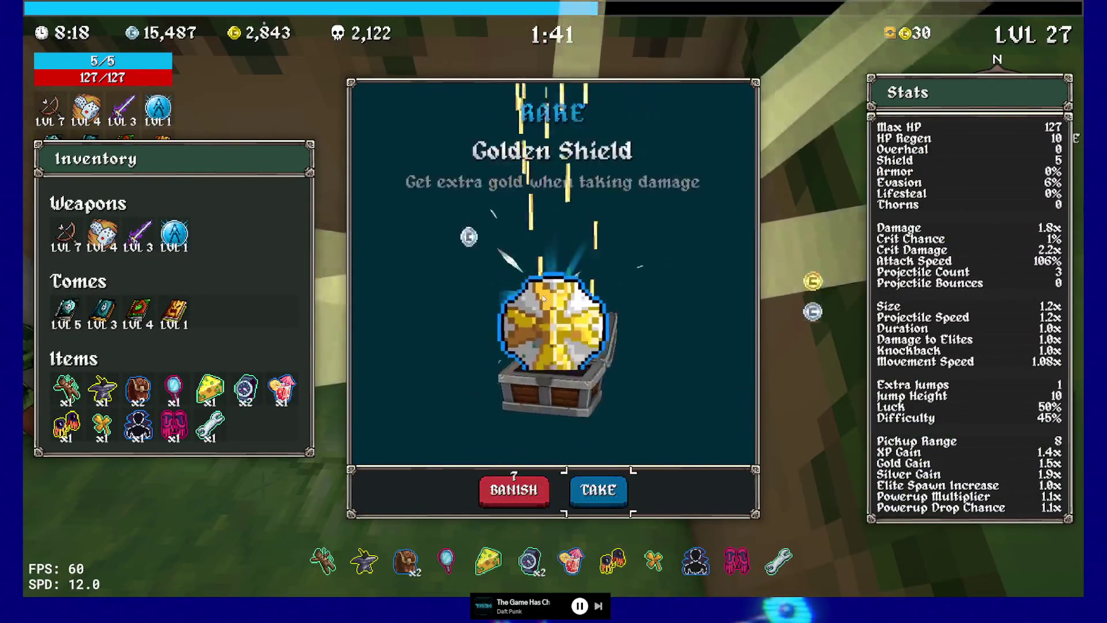
click(596, 487)
key(w)
Open two more chests along the dirt wall, collecting a second Wrench.
key(w)
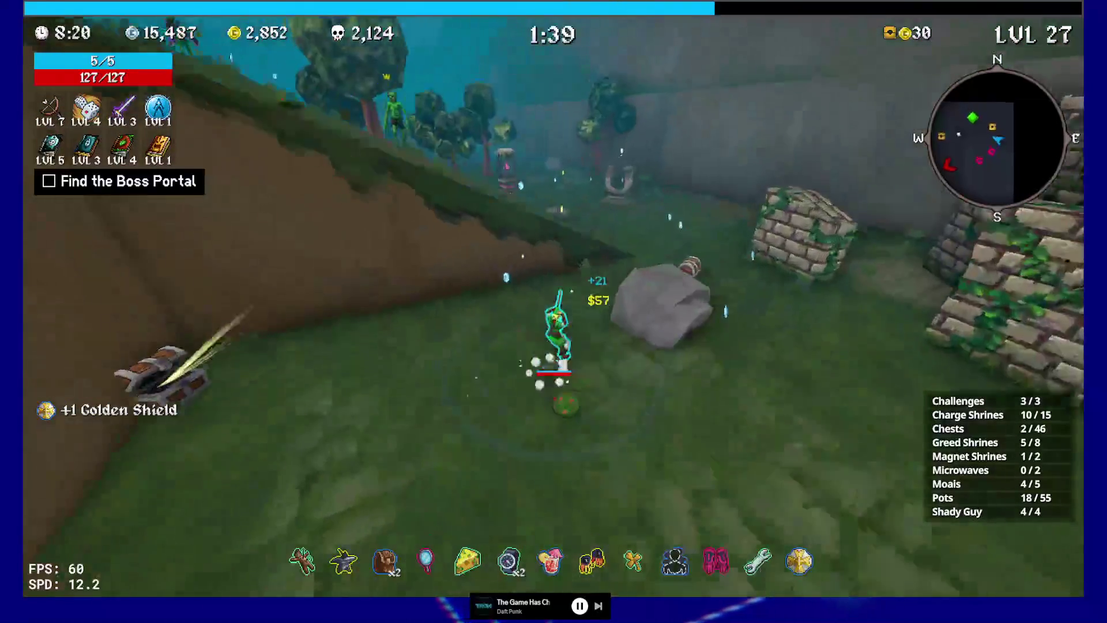
key(w)
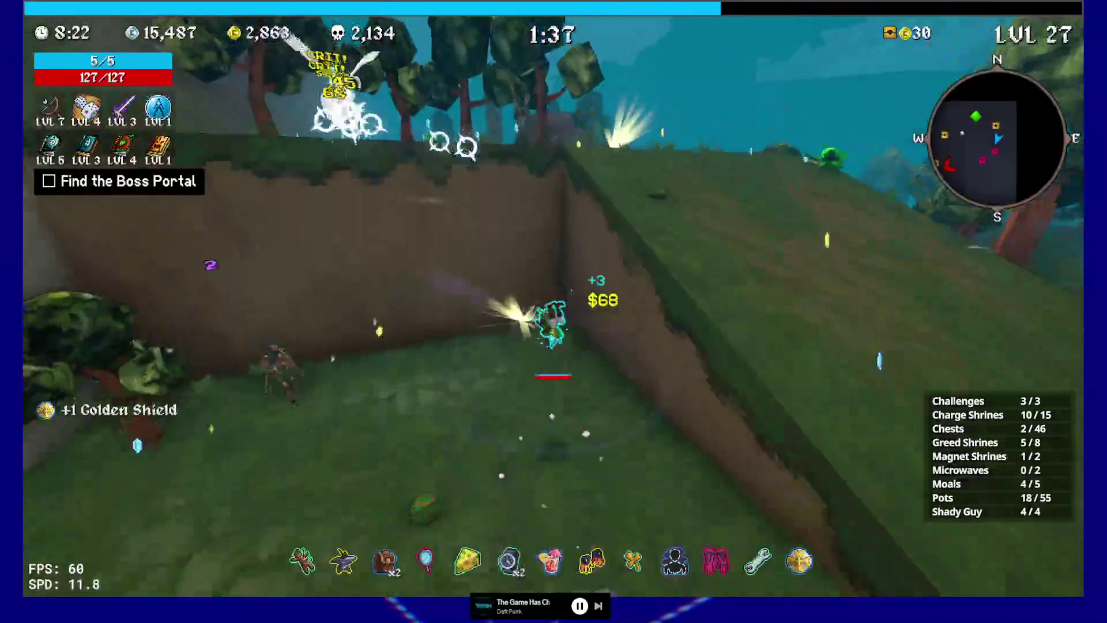
key(e)
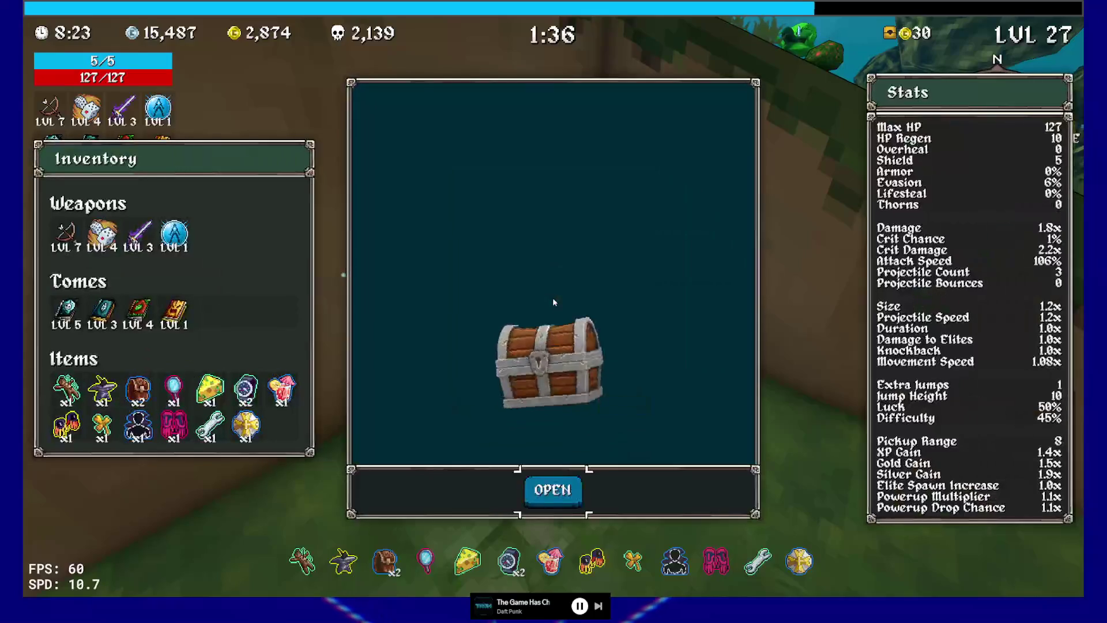
key(e)
key(e)
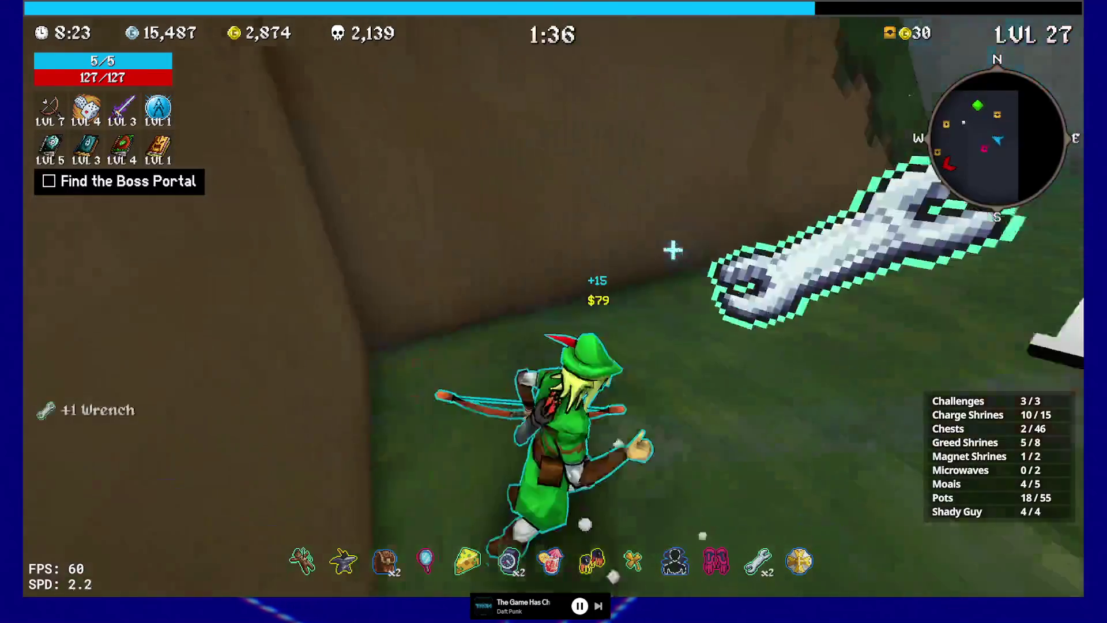
key(w)
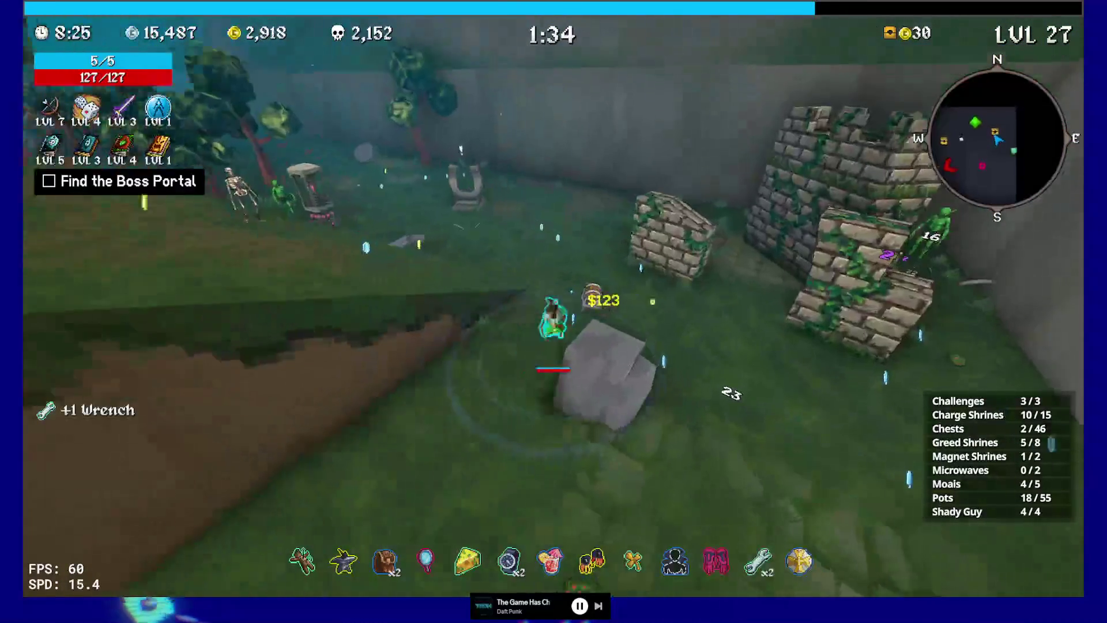
key(e)
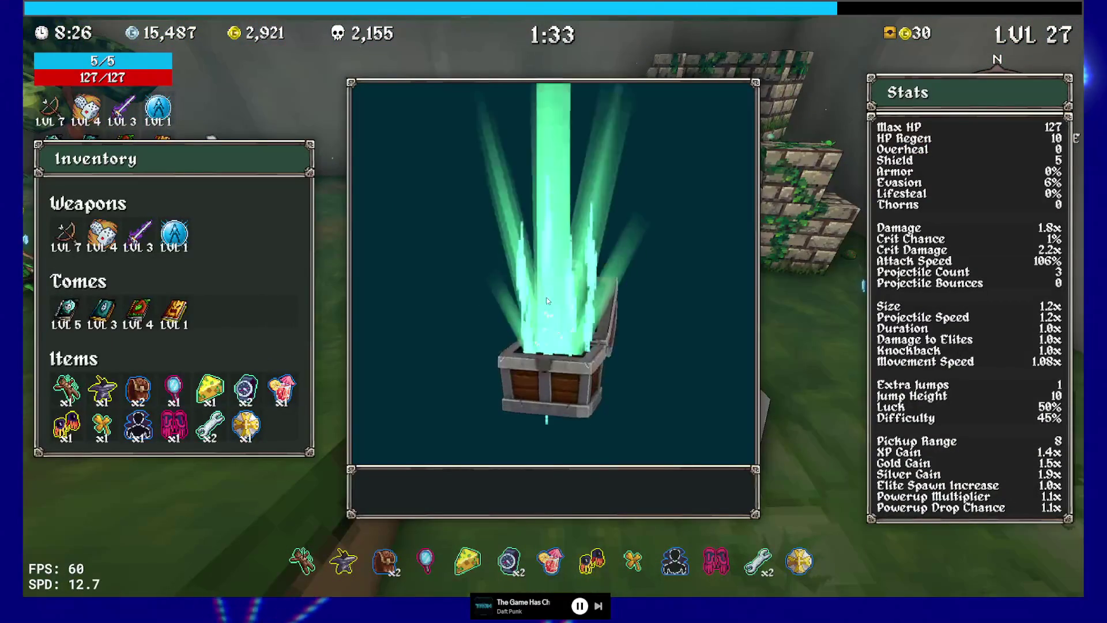
key(e)
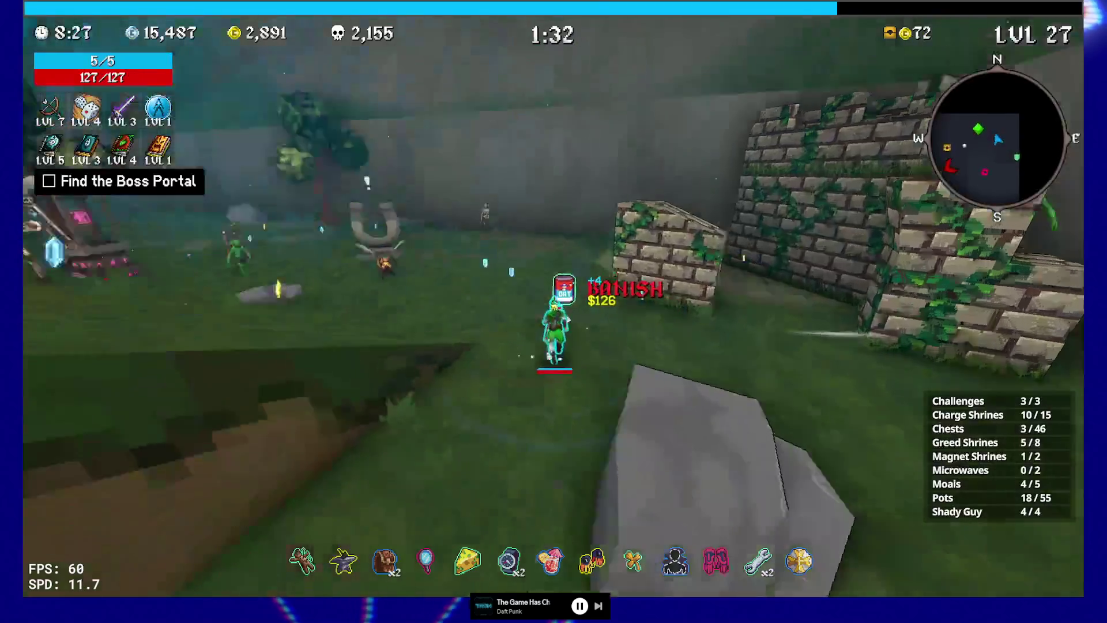
key(w)
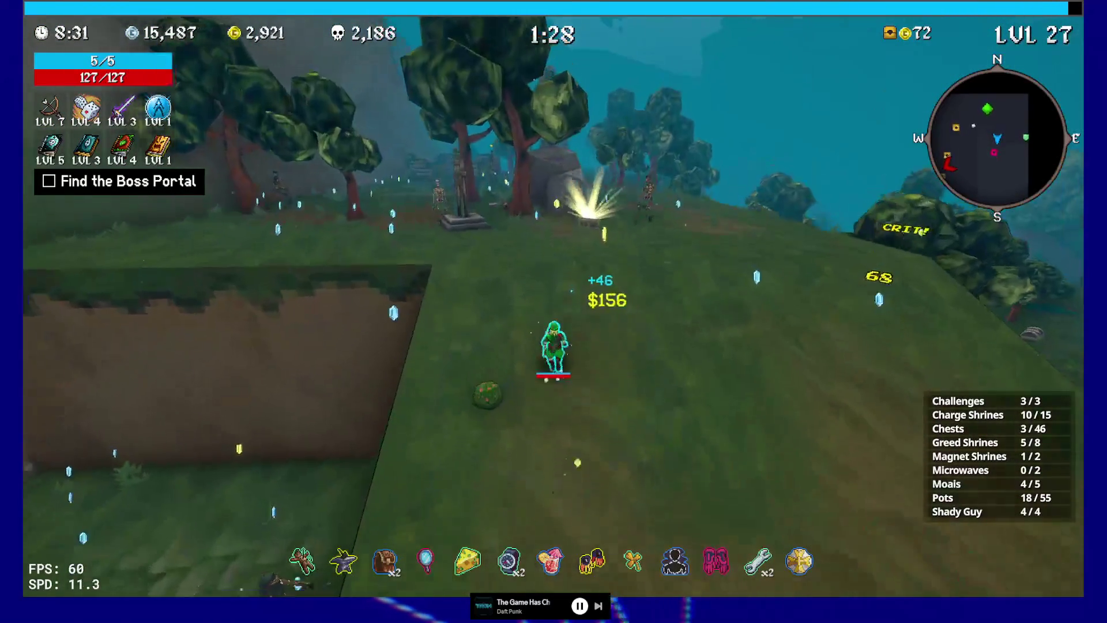
Pick Aura, take Borgar from a chest, then choose XP Tome and Aura upgrades.
key(e)
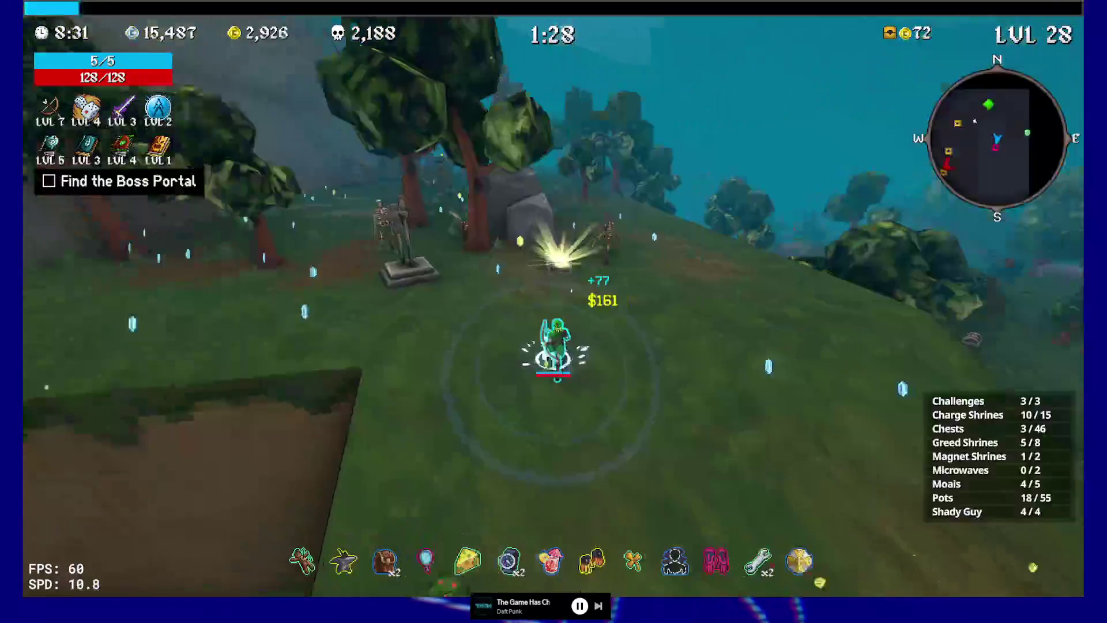
key(e)
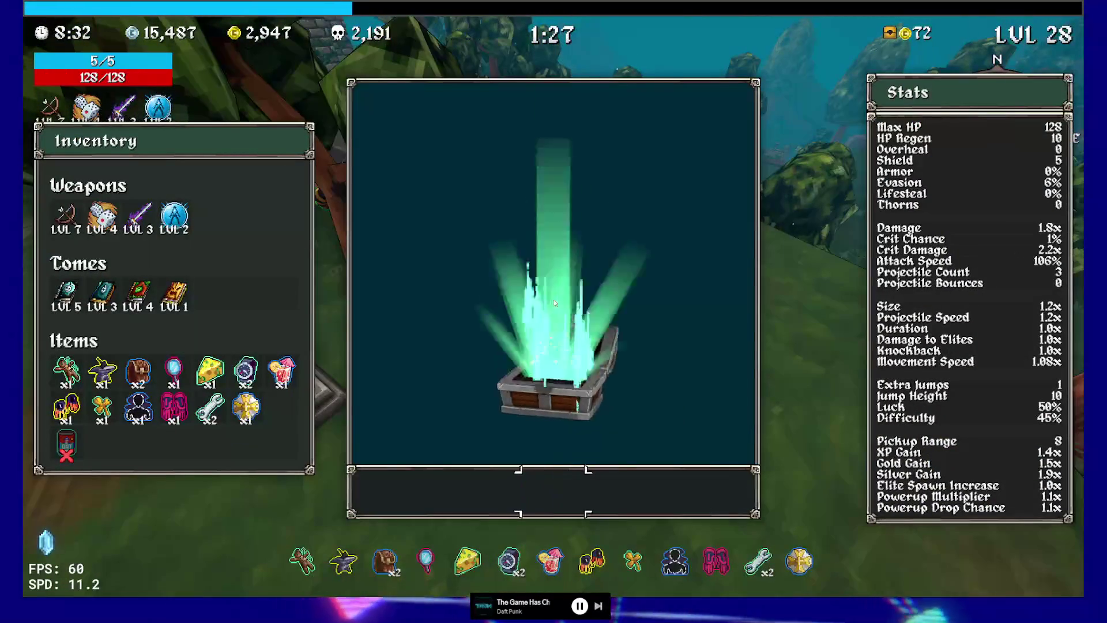
key(e)
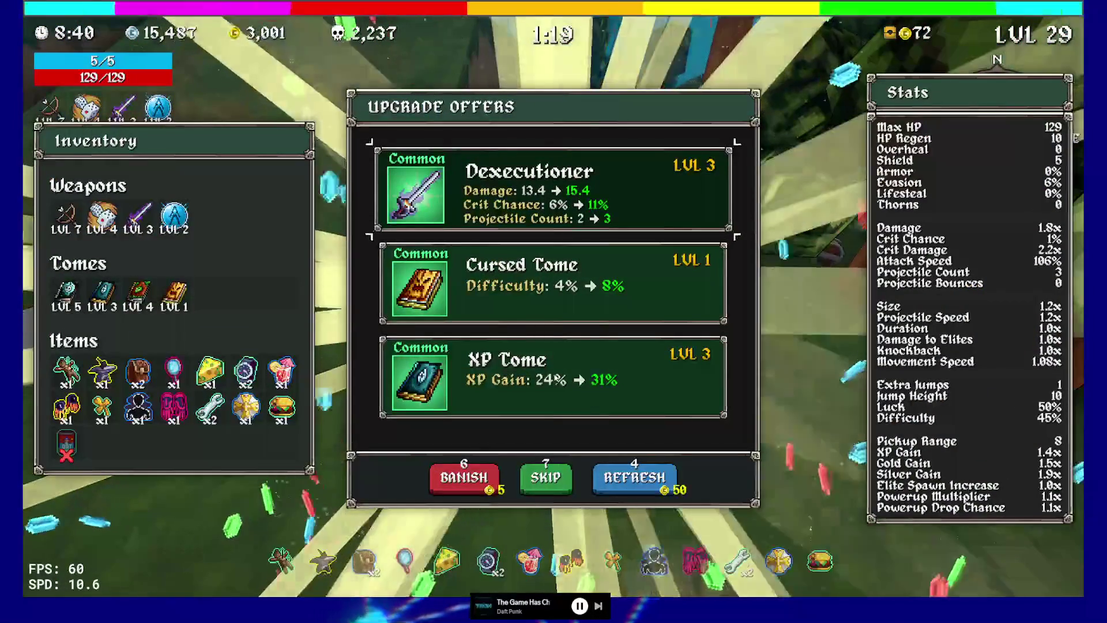
key(Return)
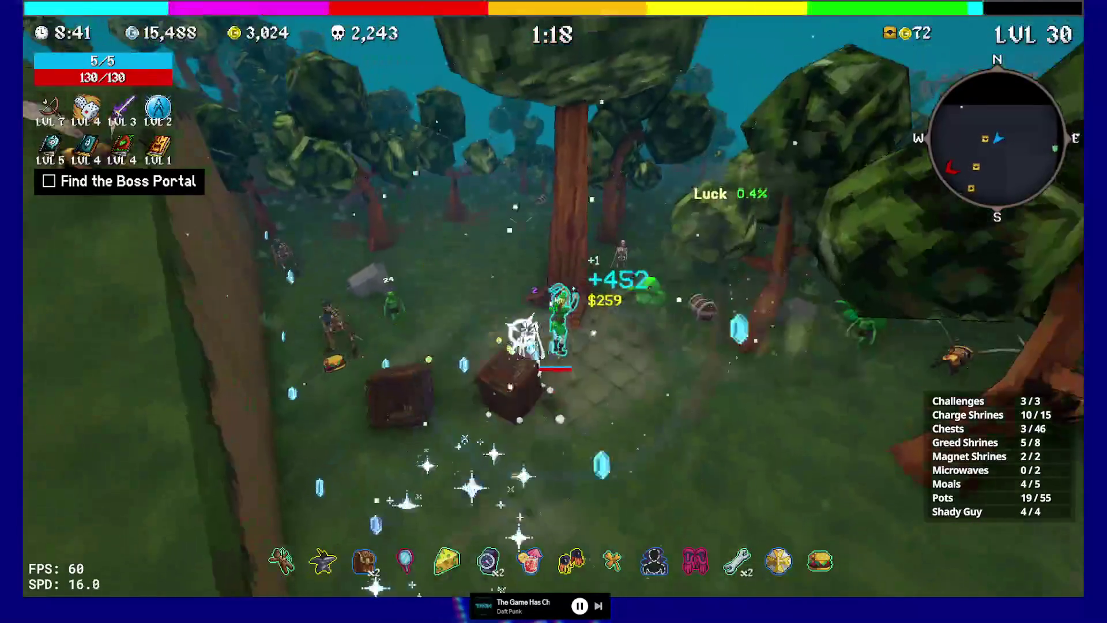
key(Down)
key(Down)
key(Return)
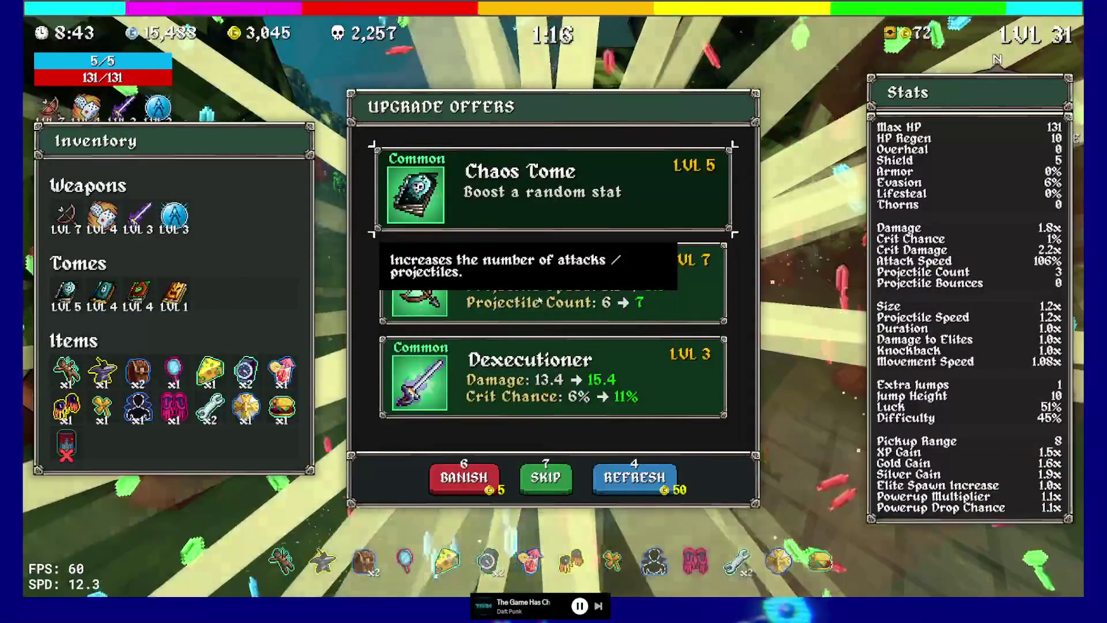
Take Bow, loot a chest, then raise Bow to level 9 and pick Luck Tome twice and Dice.
click(532, 301)
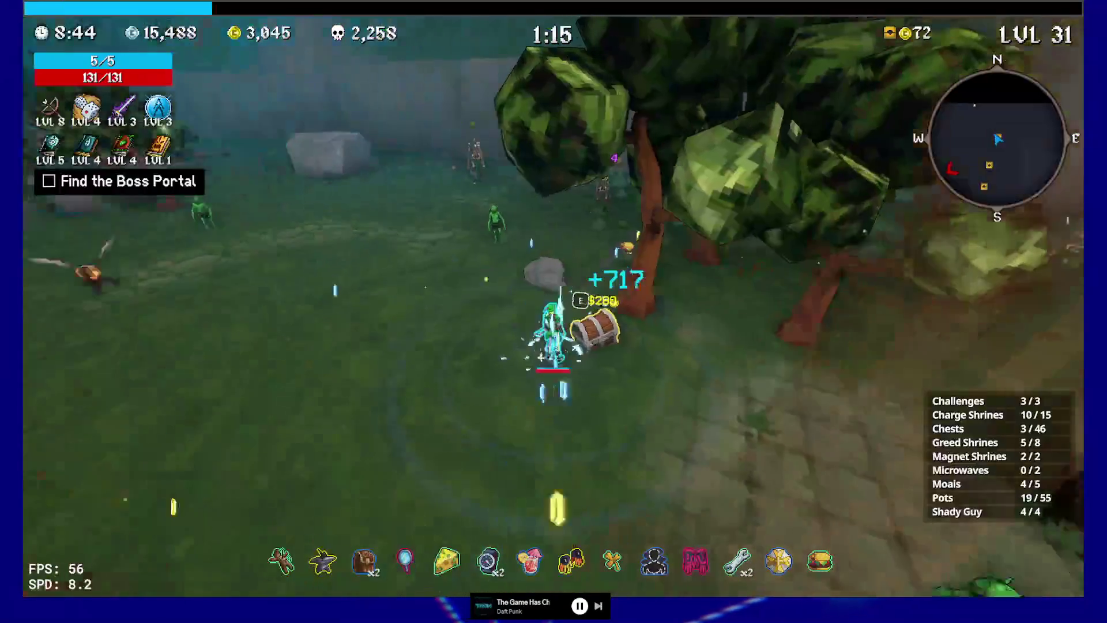
key(e)
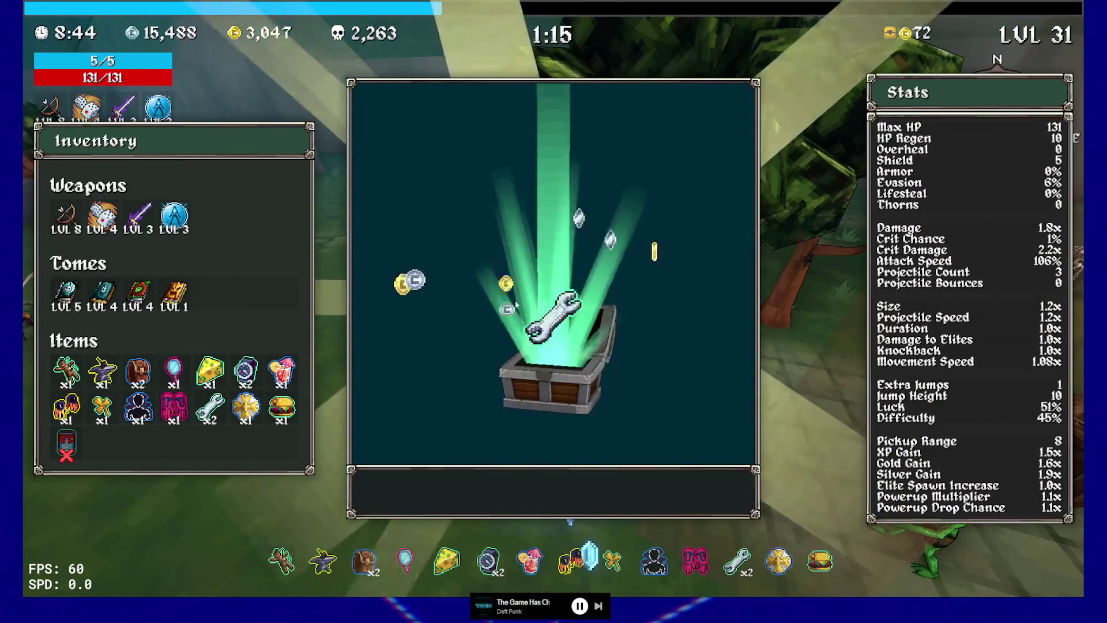
key(e)
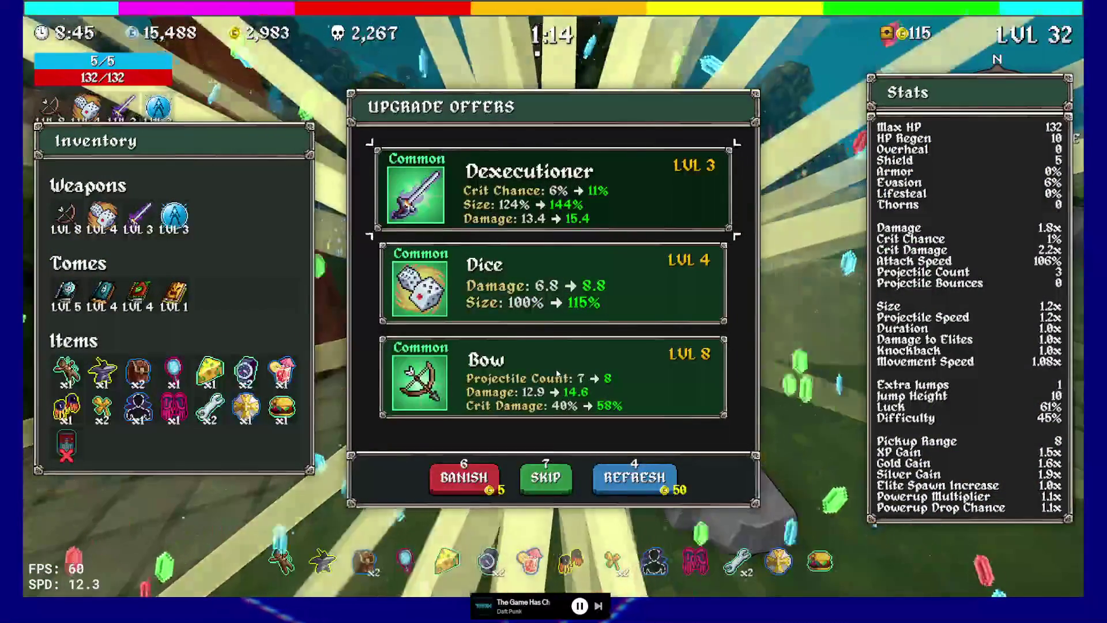
click(552, 369)
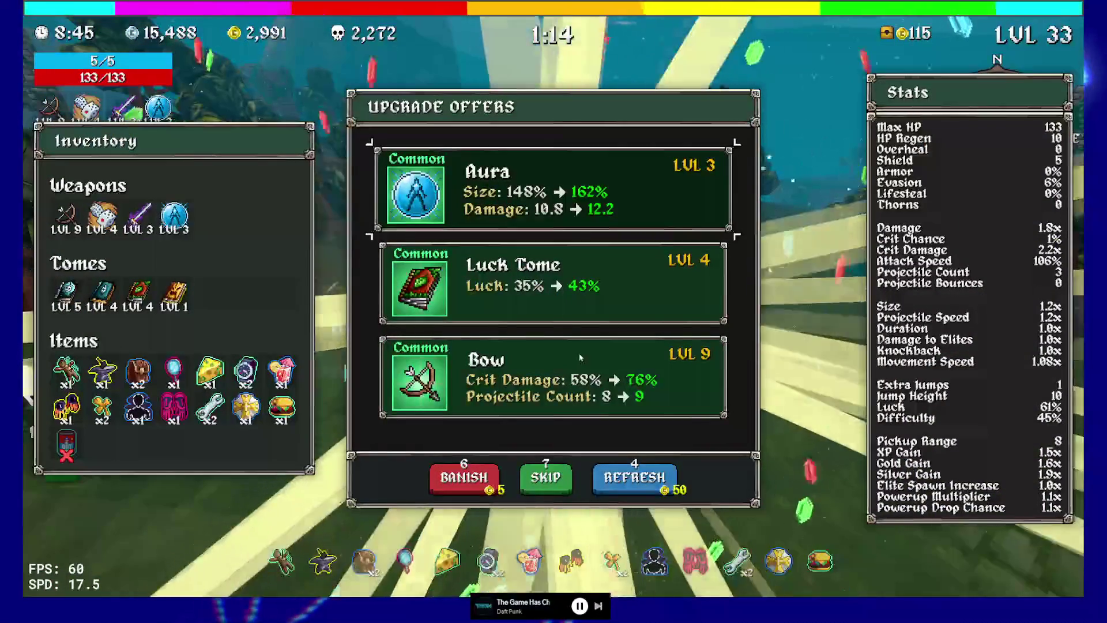
click(572, 301)
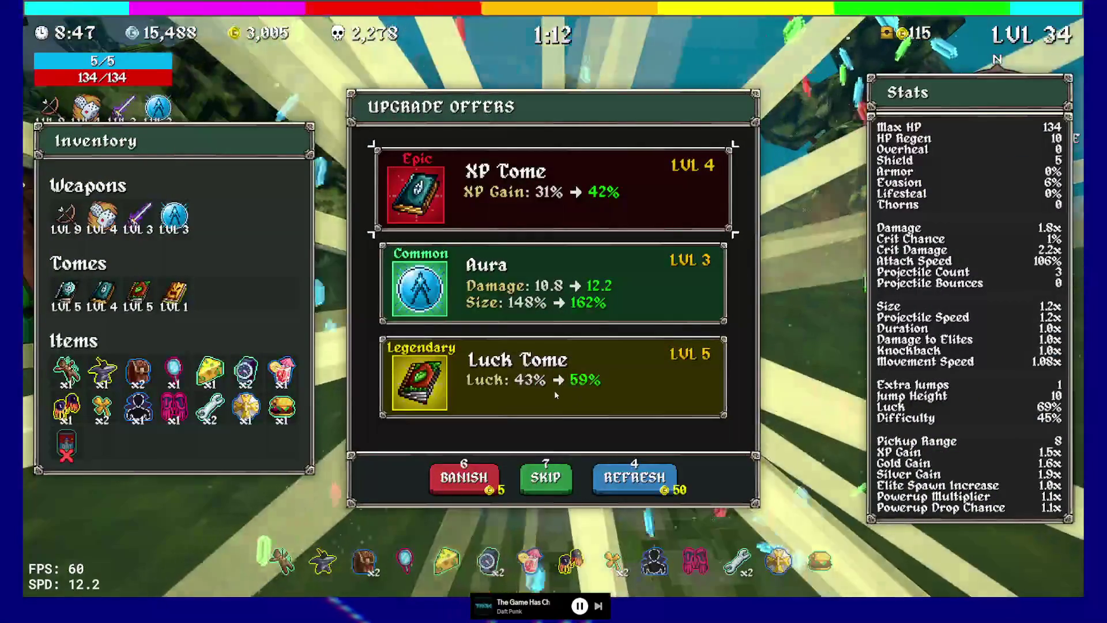
click(555, 390)
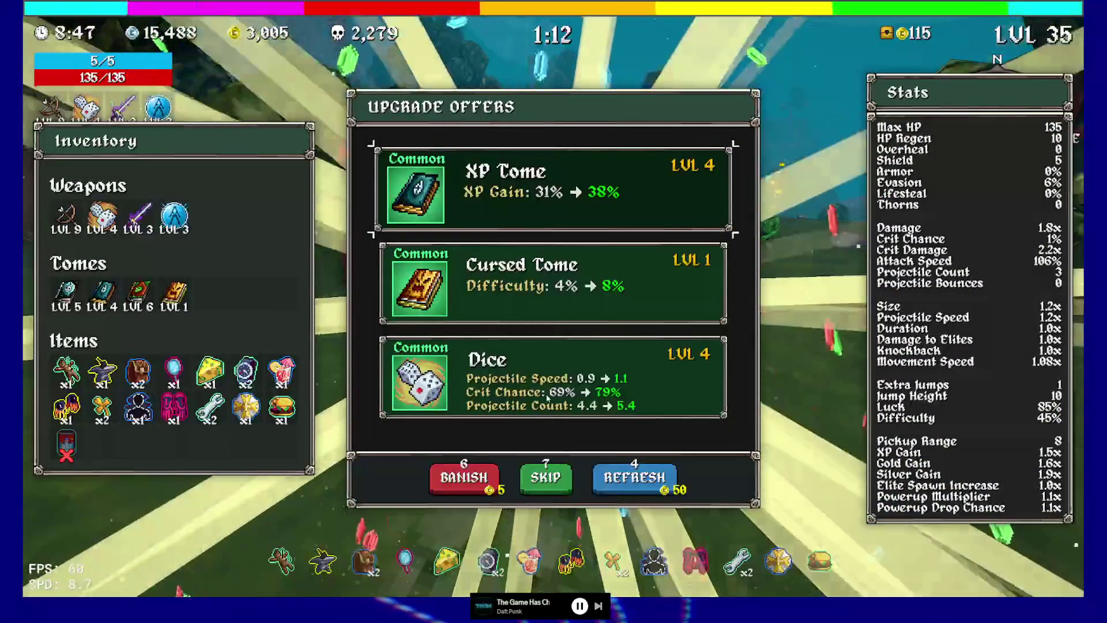
click(536, 372)
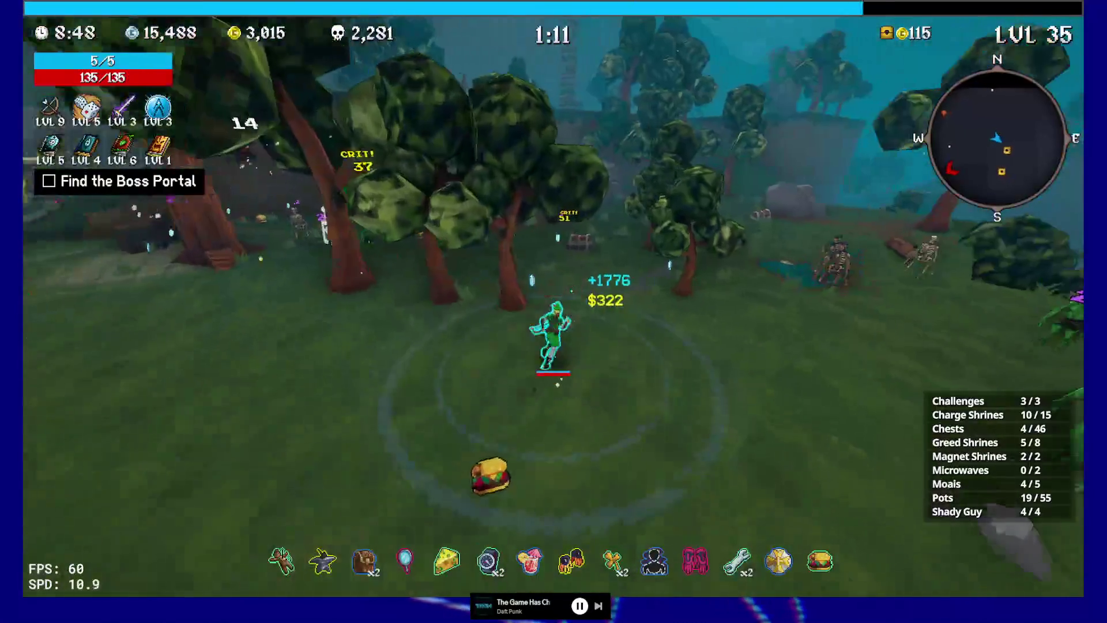
Loot two nearby chests for a third Clover and a third Wrench.
key(w)
key(e)
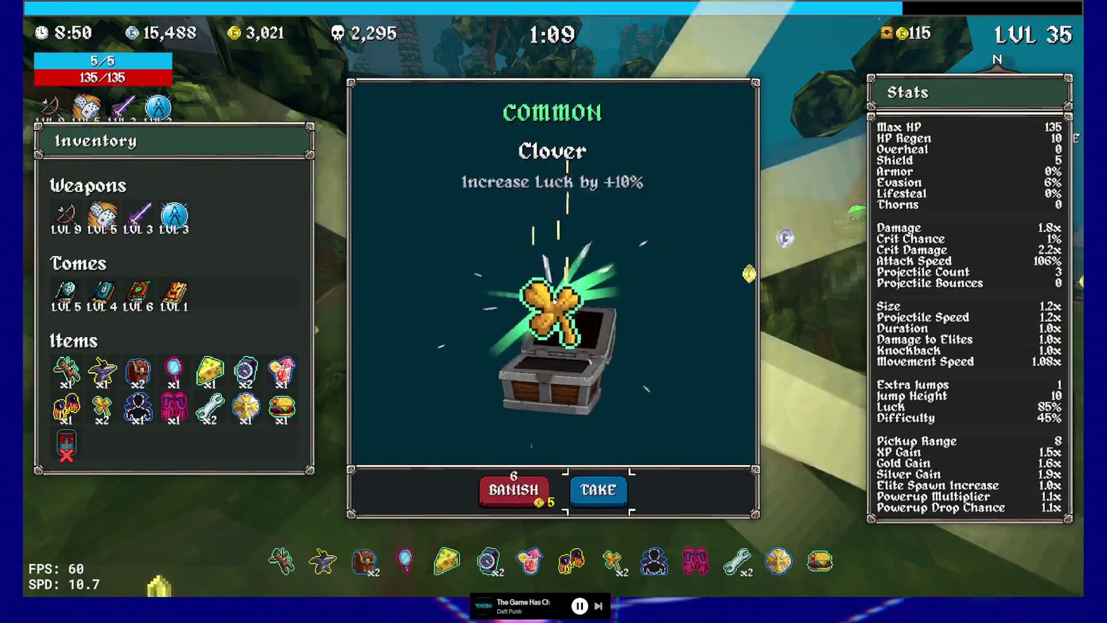
key(e)
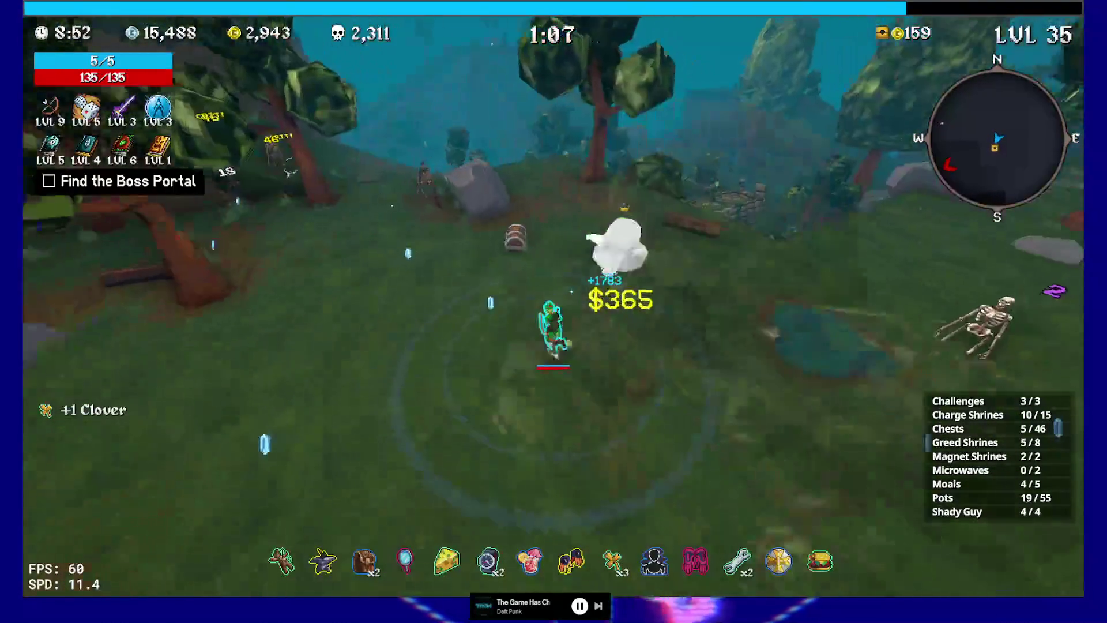
key(w)
key(e)
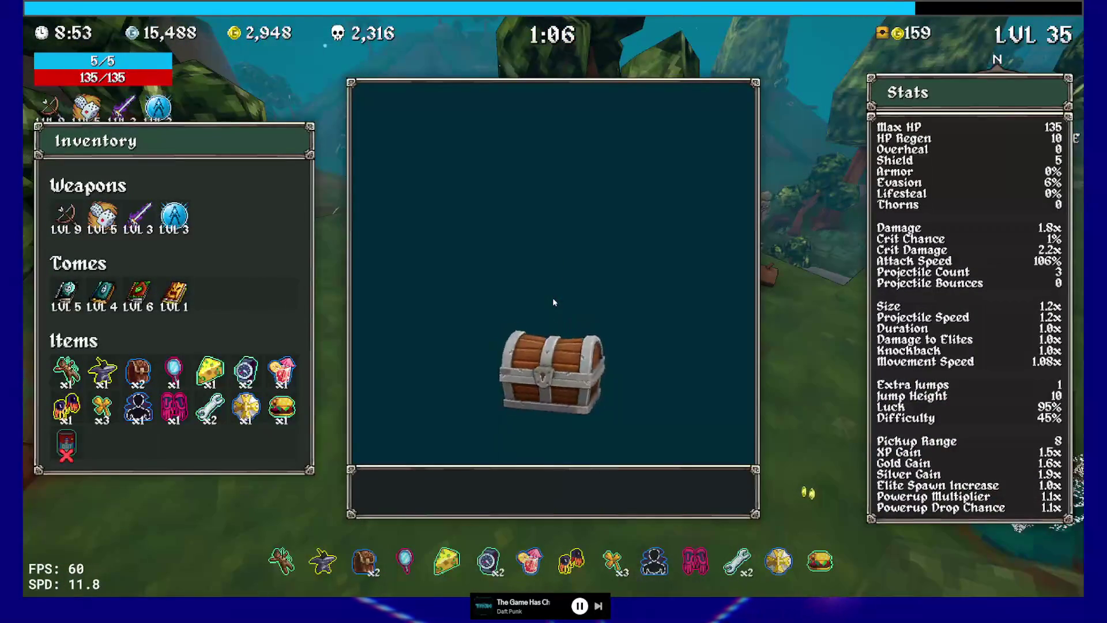
key(e)
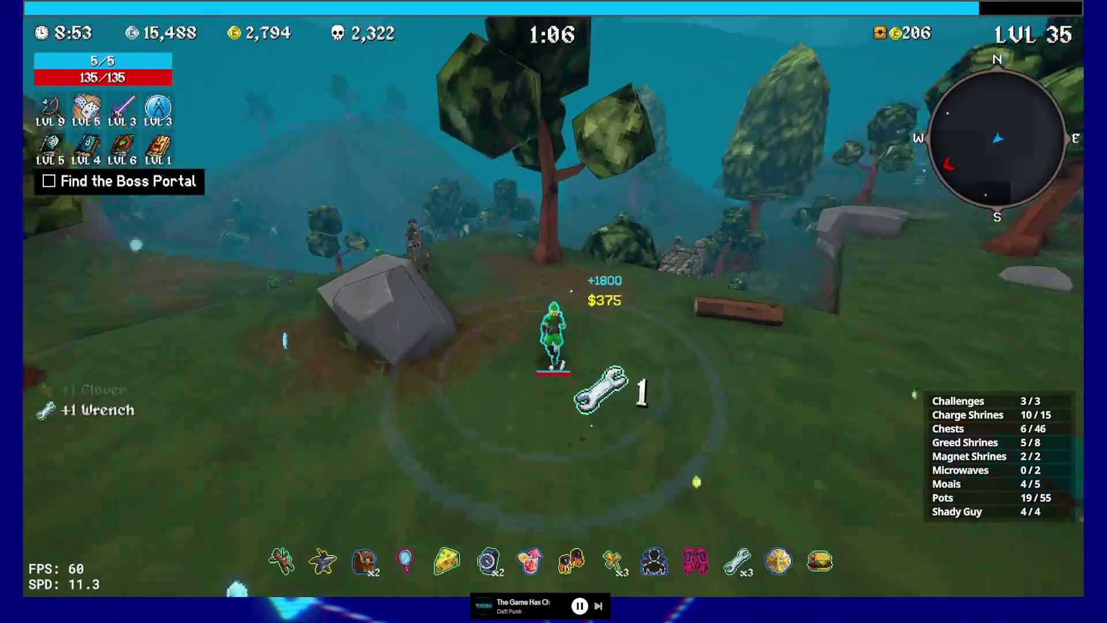
Run past the rock and through the trees into a new forest area.
key(w)
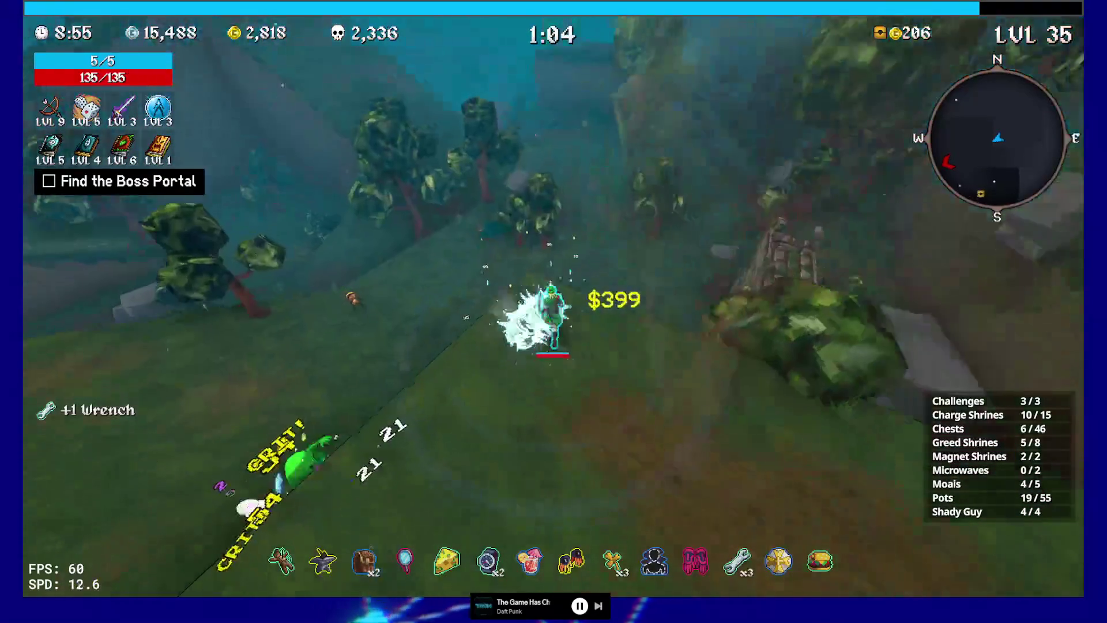
key(w)
key(w)
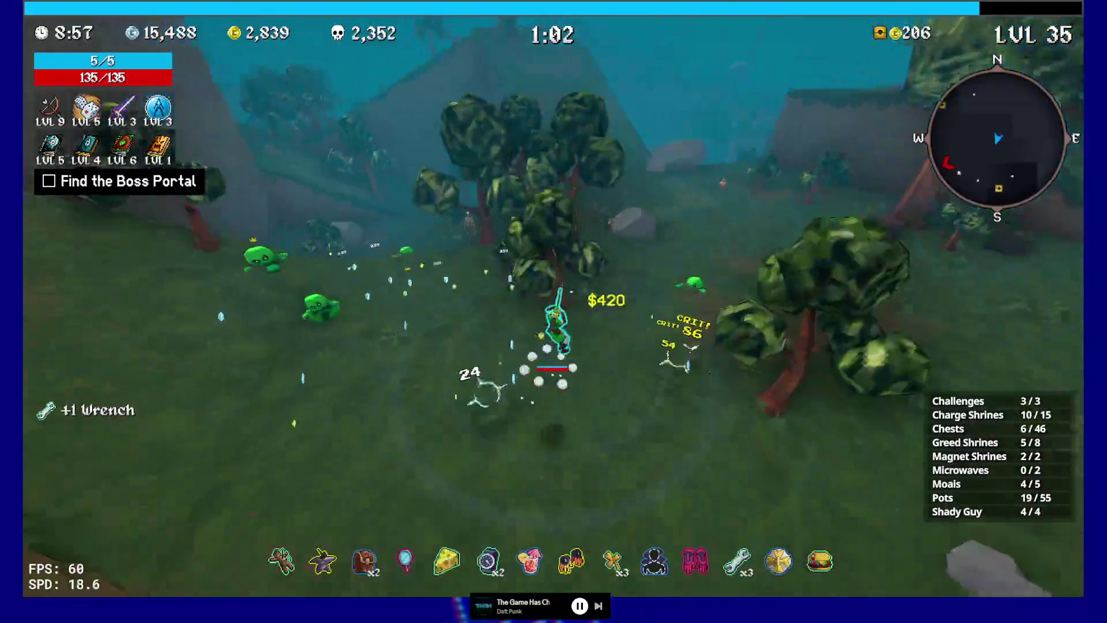
key(w)
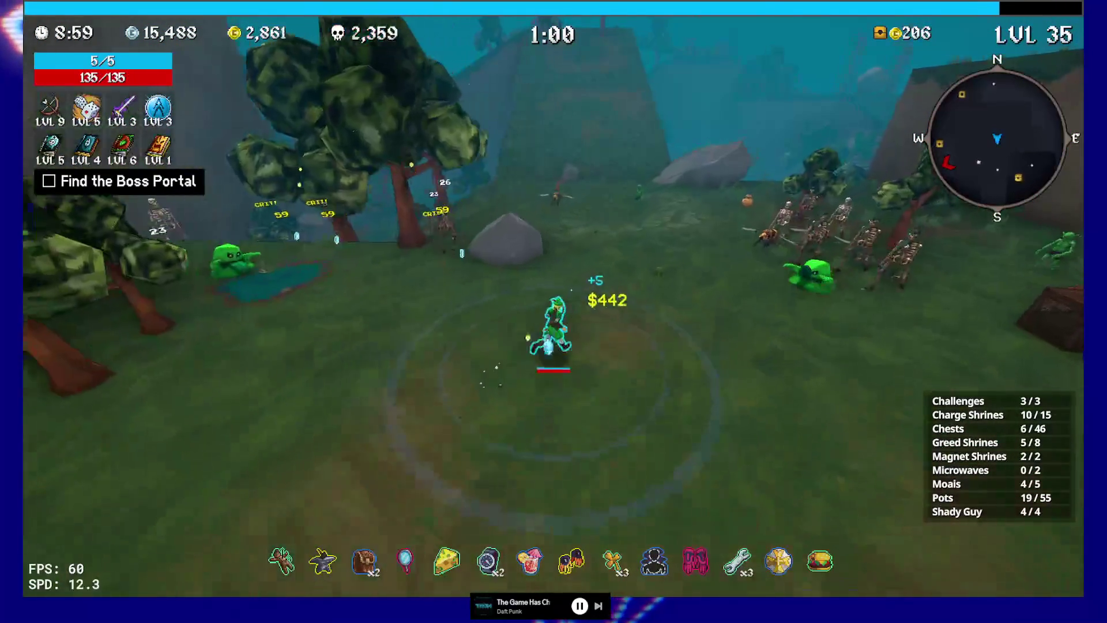
key(w)
key(w)
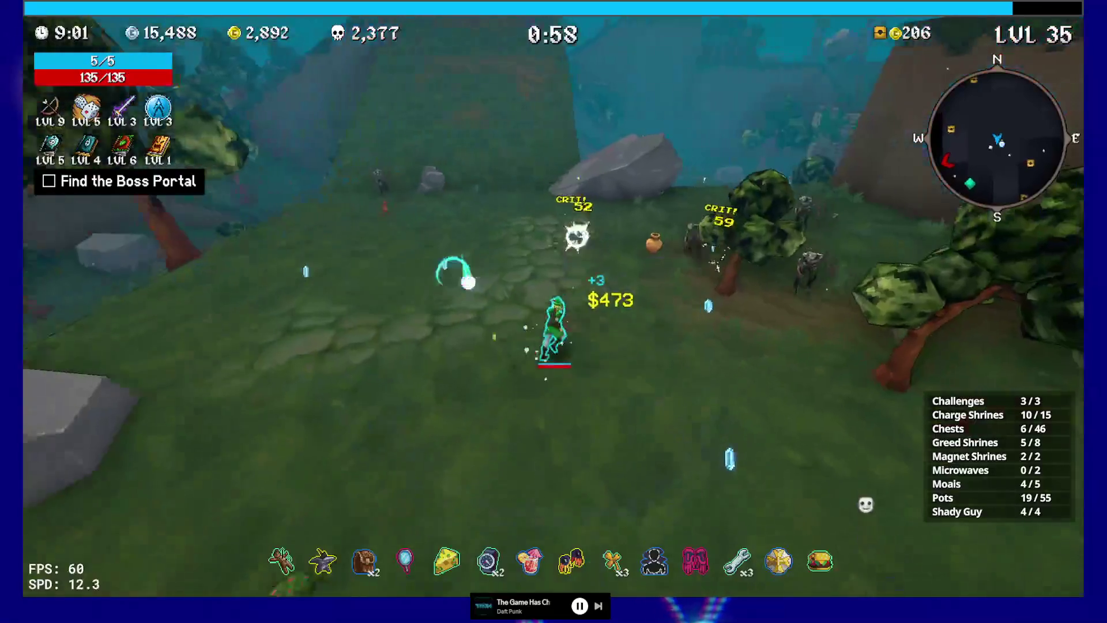
key(w)
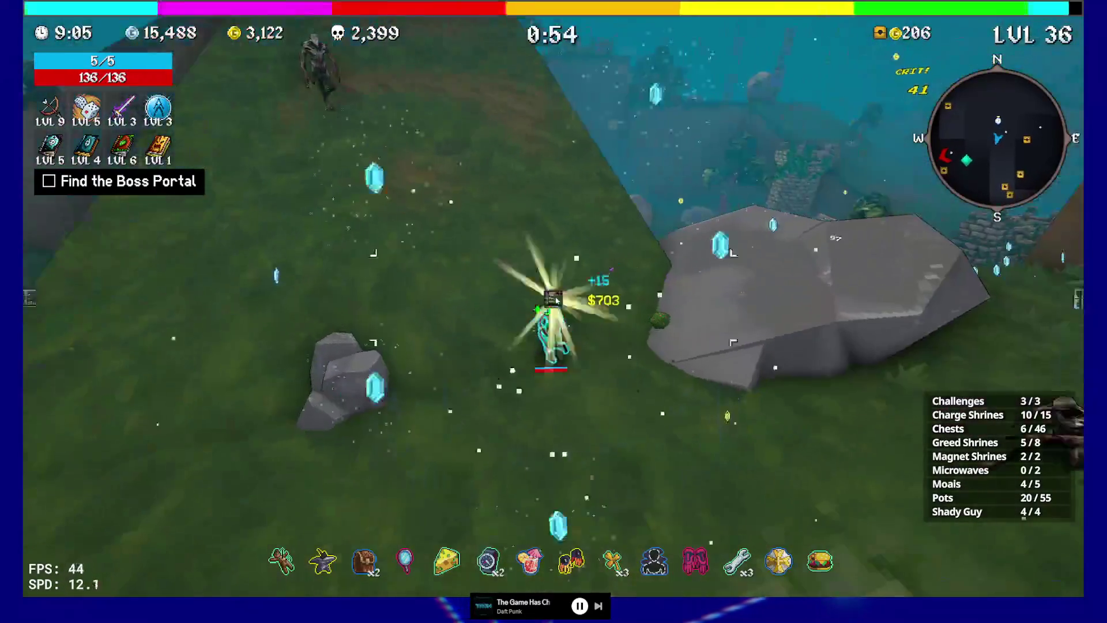
Take the Bow upgrade, check the stage map, and claim a Time Bracelet from the plateau chest.
key(2)
key(w)
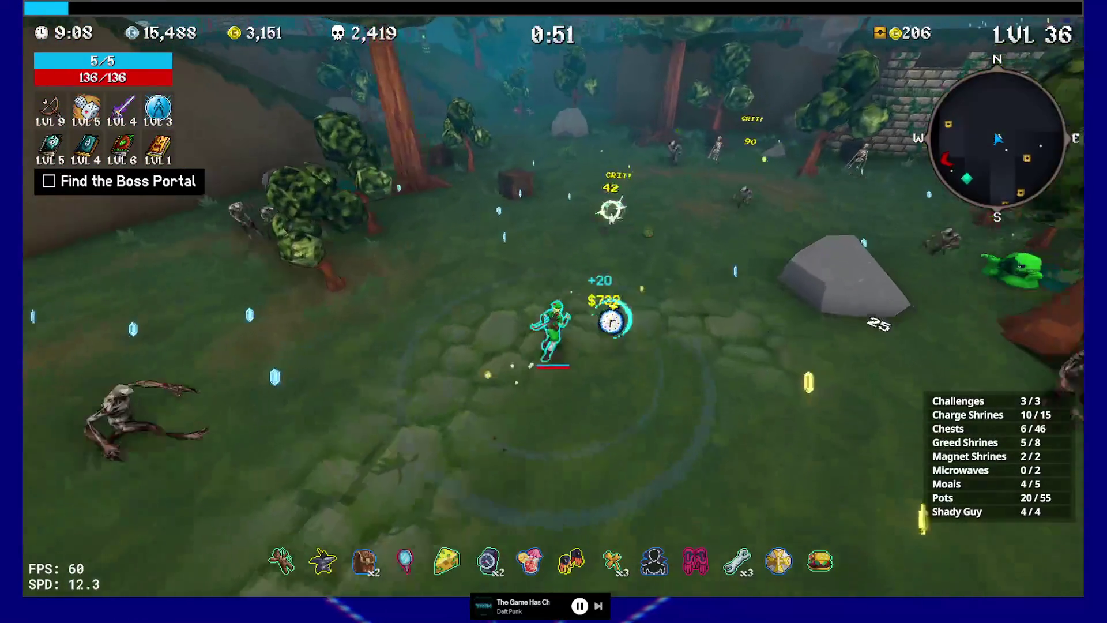
key(Tab)
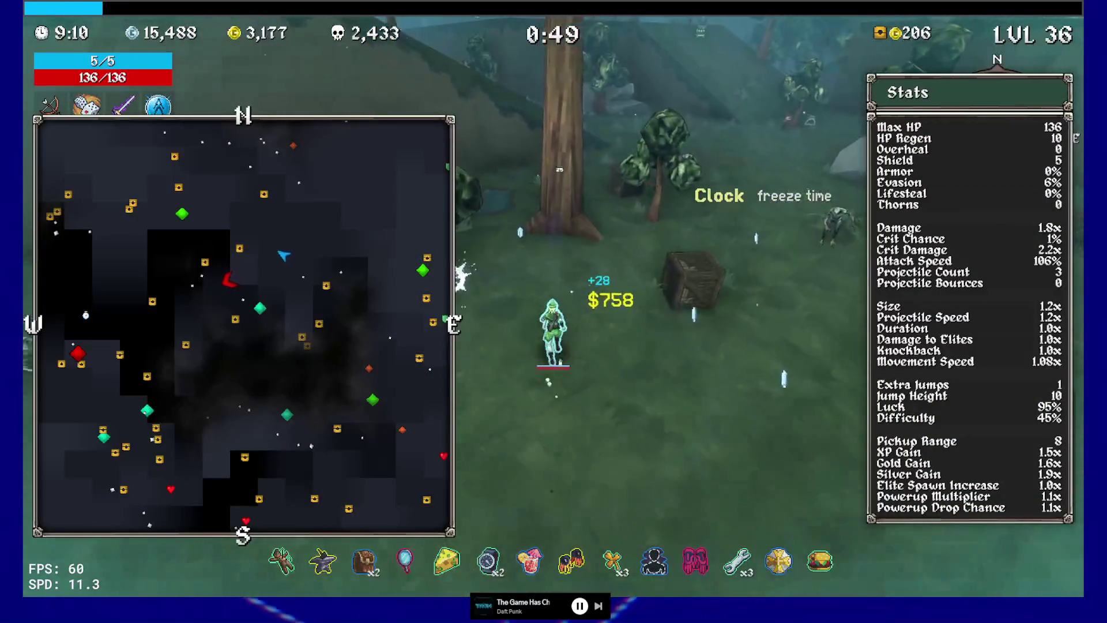
key(Tab)
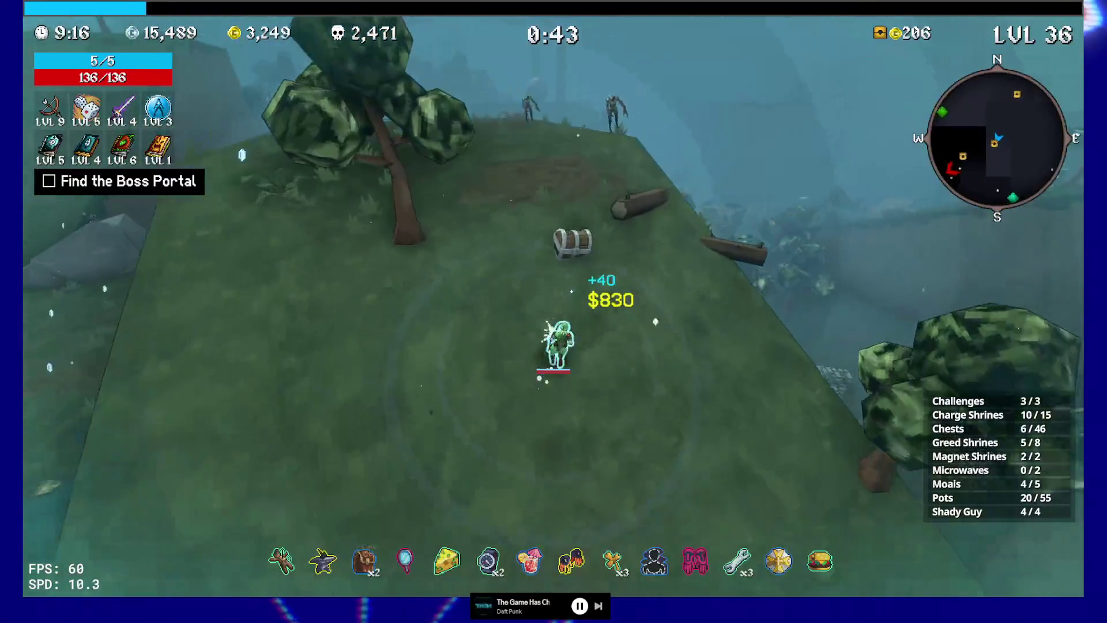
key(e)
key(e)
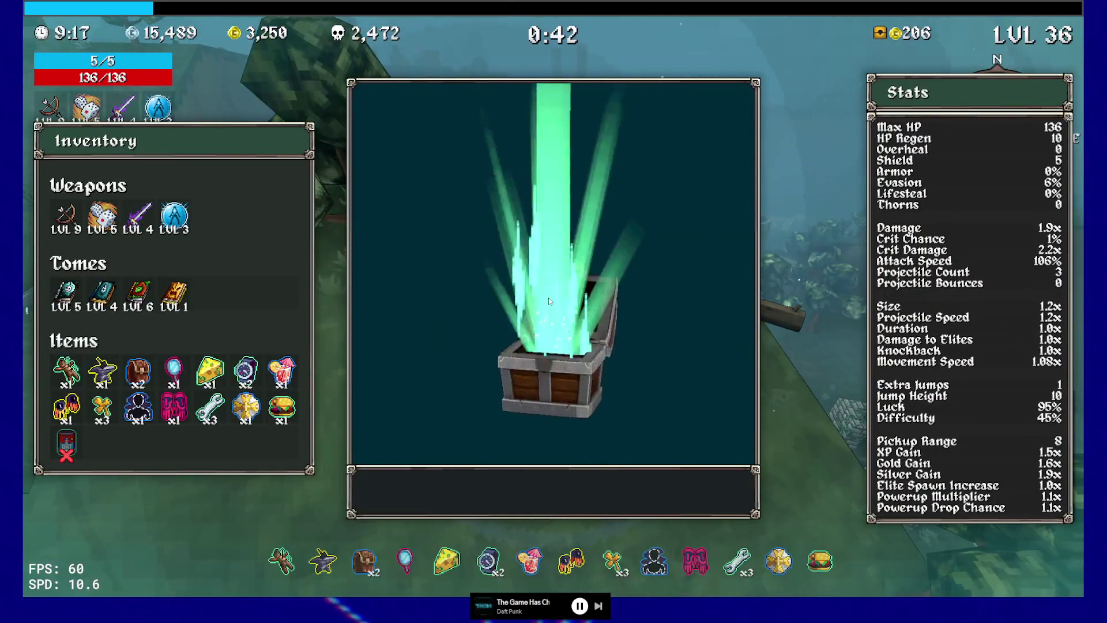
click(547, 298)
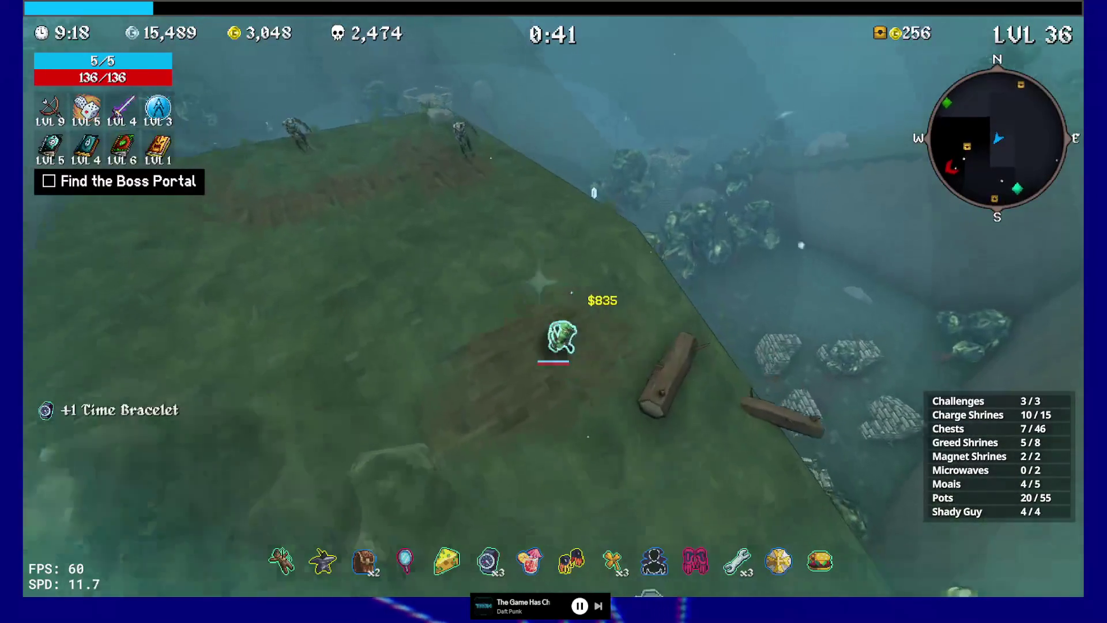
Run through the ruins and up the grassy slope to open the chest there.
key(w)
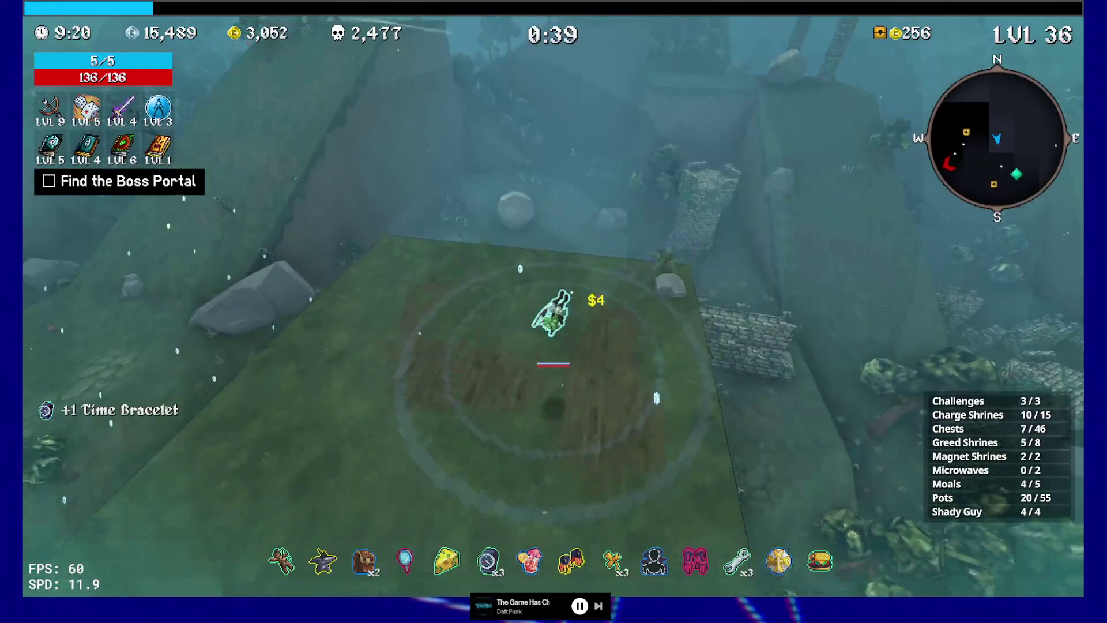
key(w)
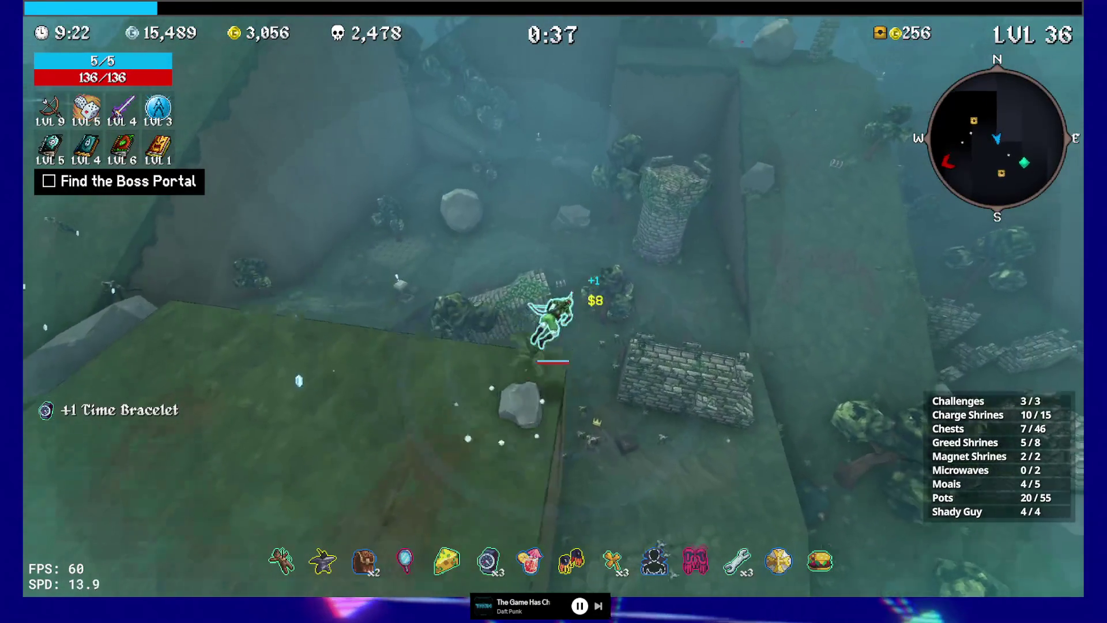
key(w)
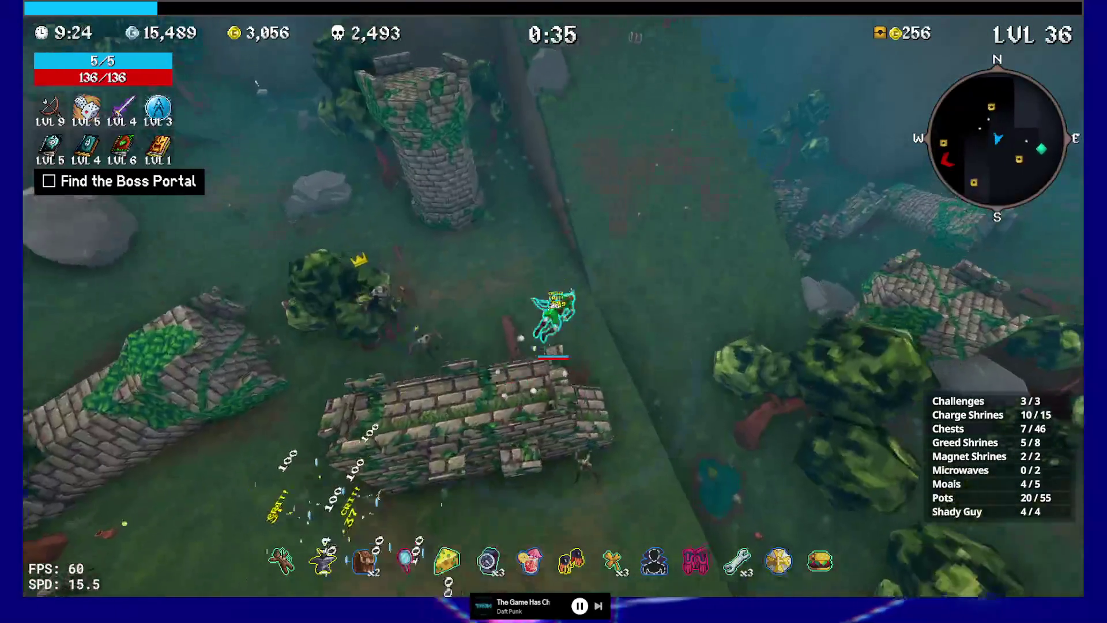
key(w)
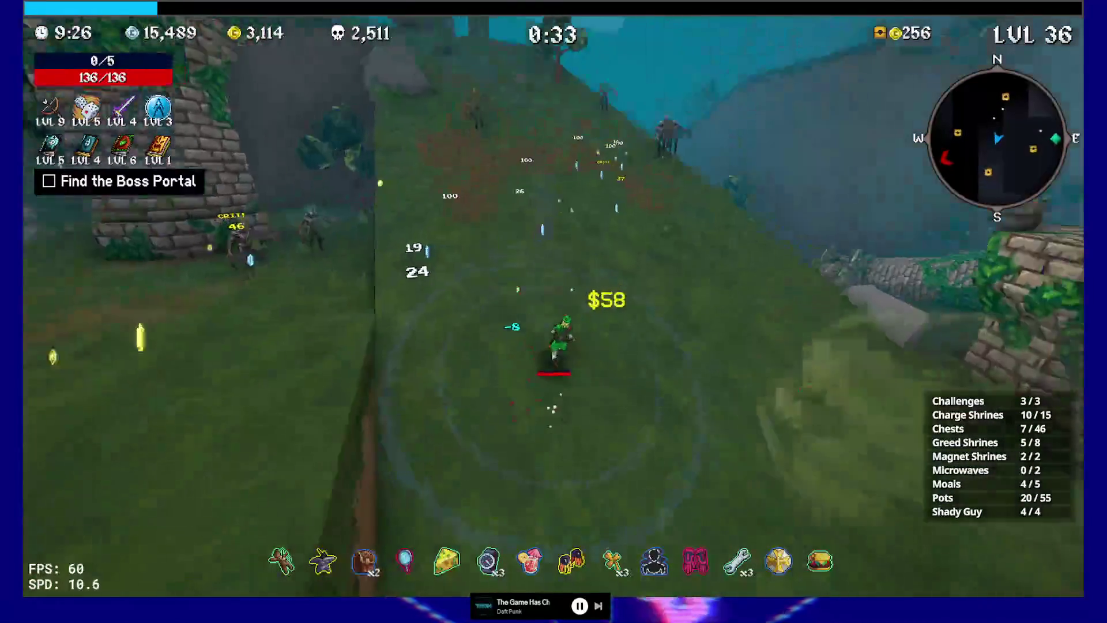
key(w)
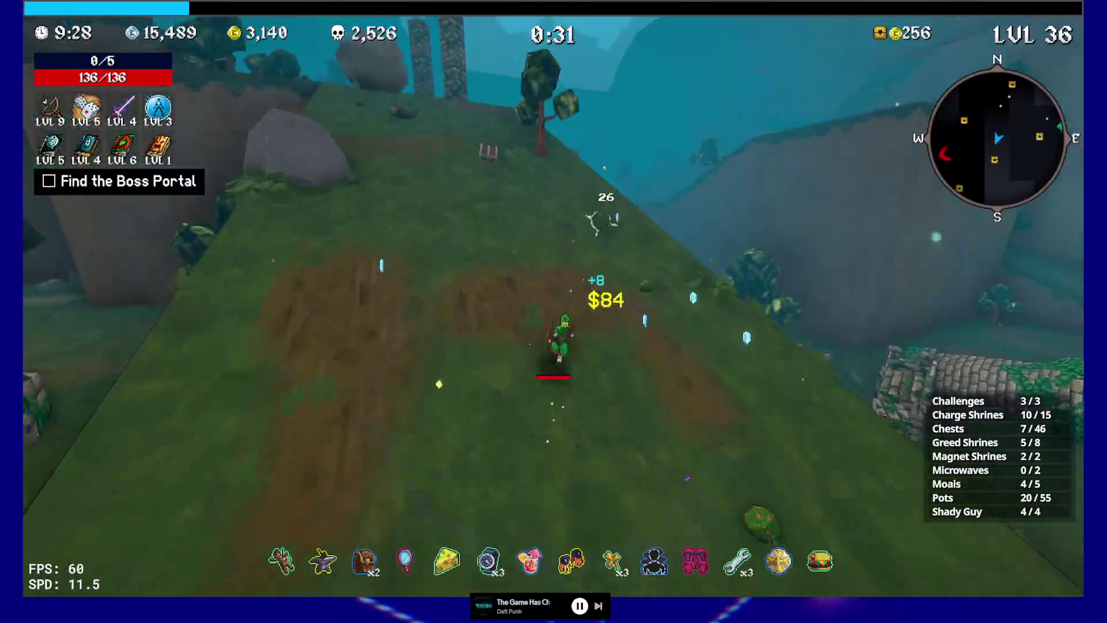
key(w)
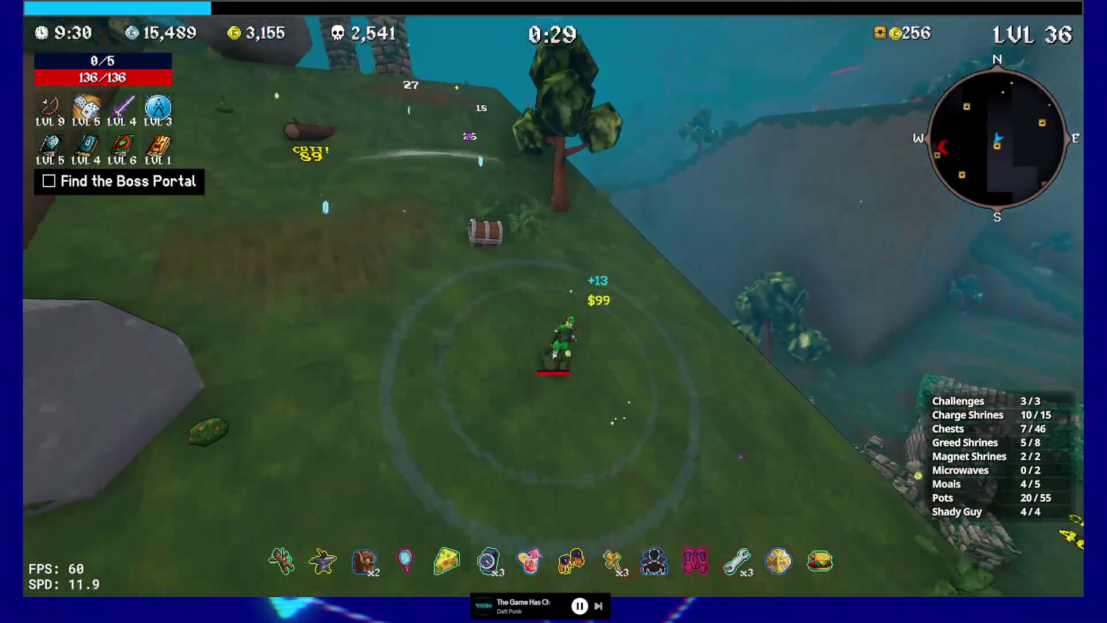
key(e)
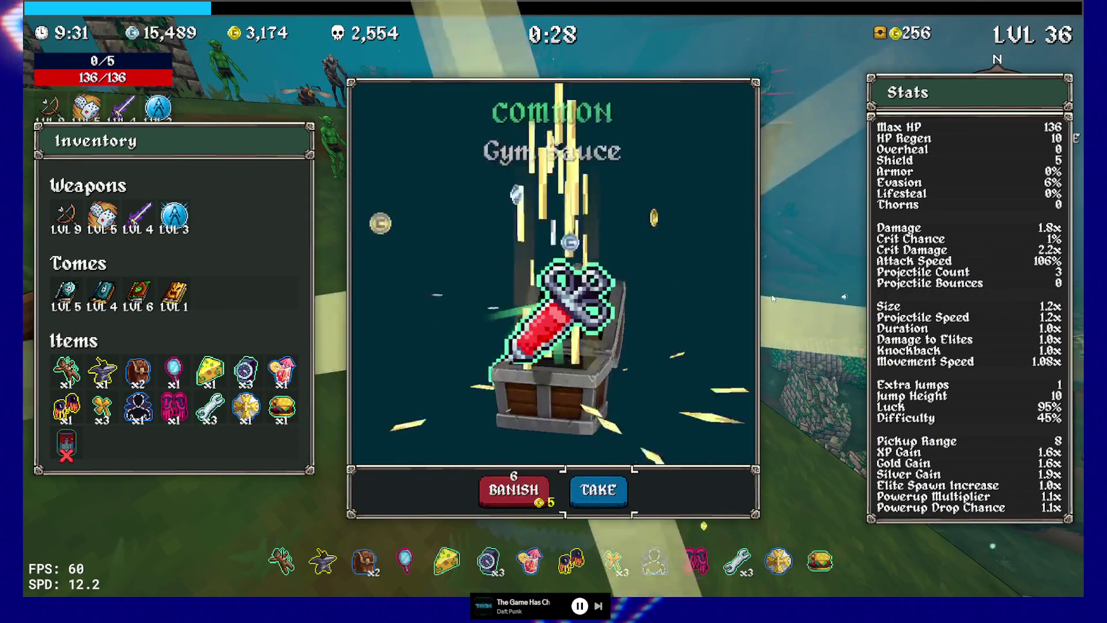
Take the Gym Sauce, cross the forest platforms to the statue pedestal, and open its chest.
key(e)
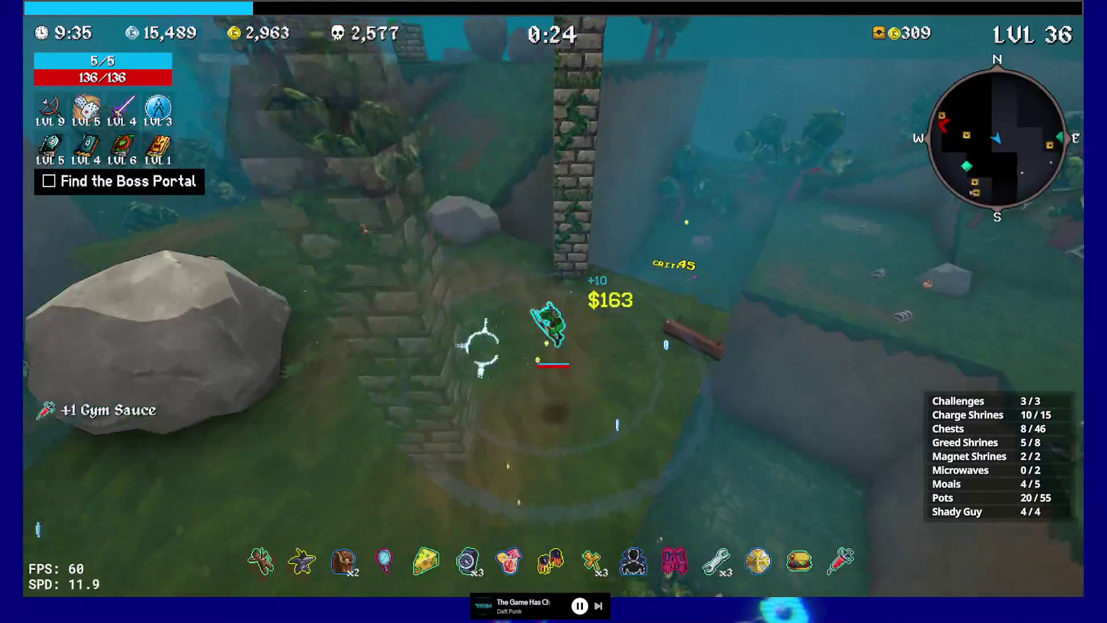
key(w)
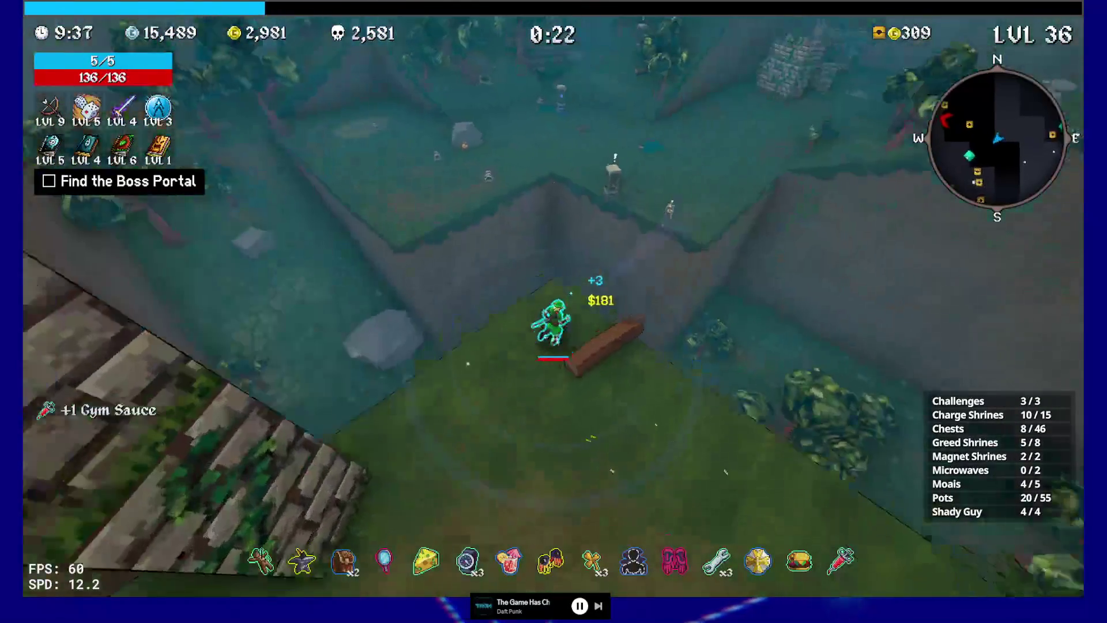
key(w)
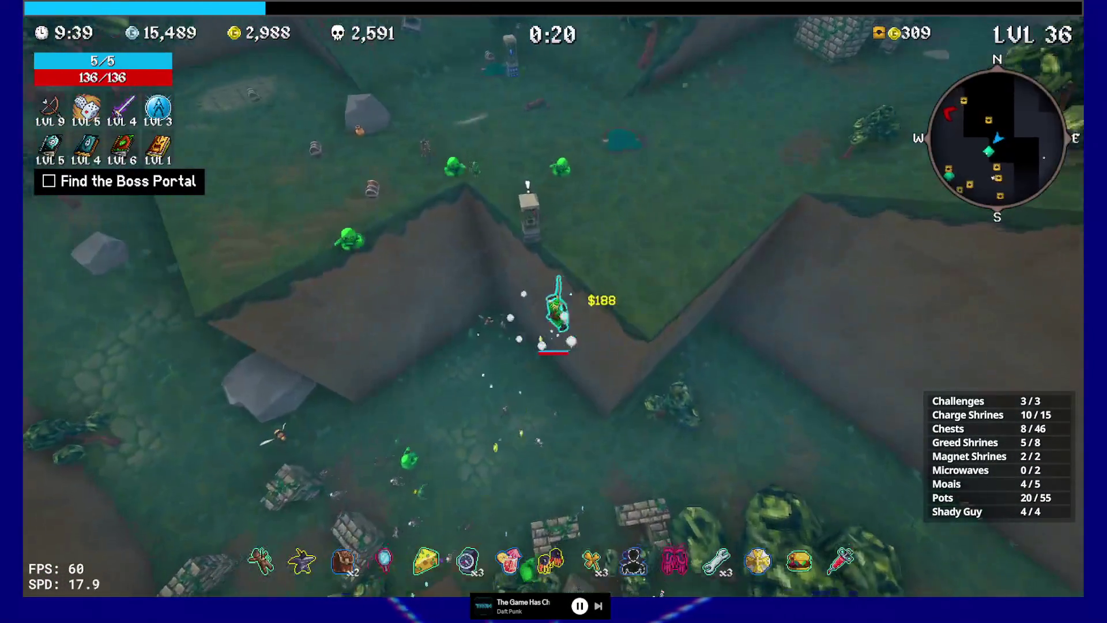
key(w)
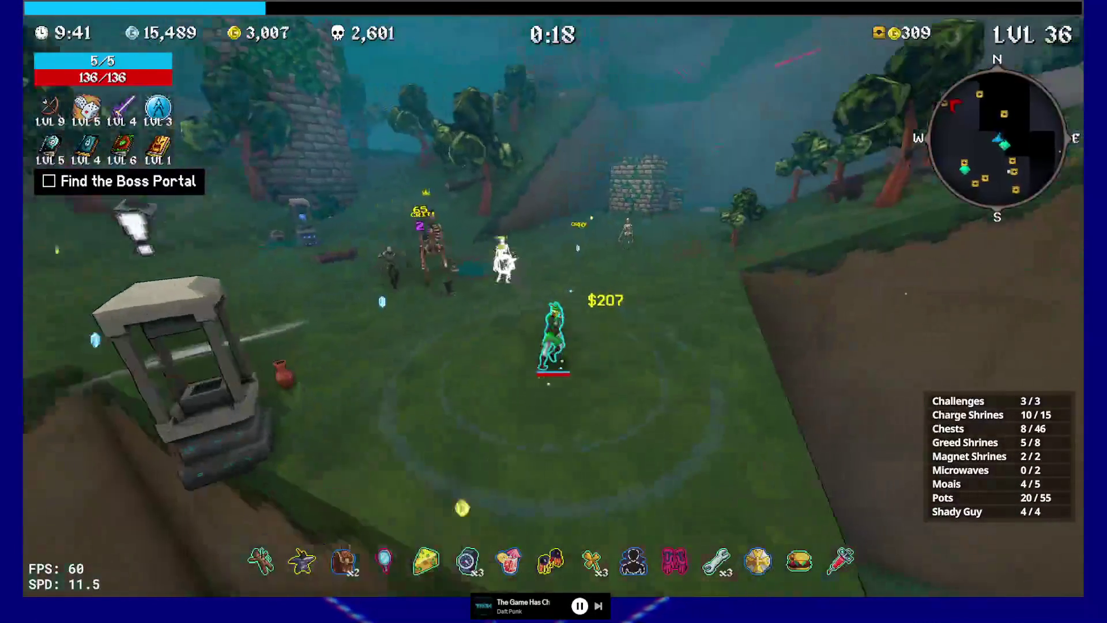
key(w)
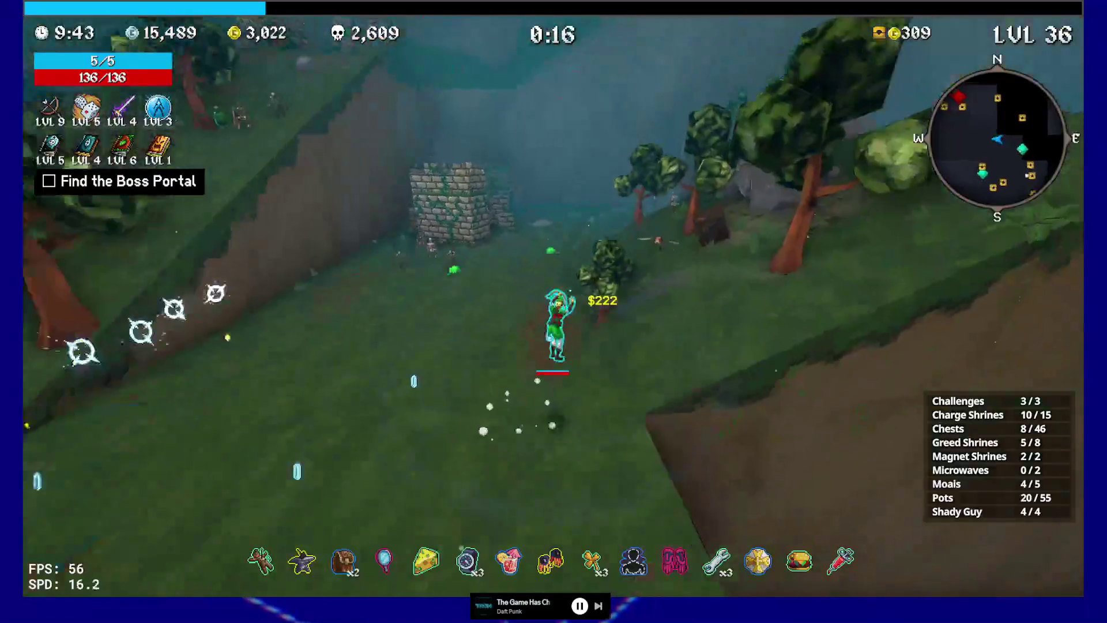
key(w)
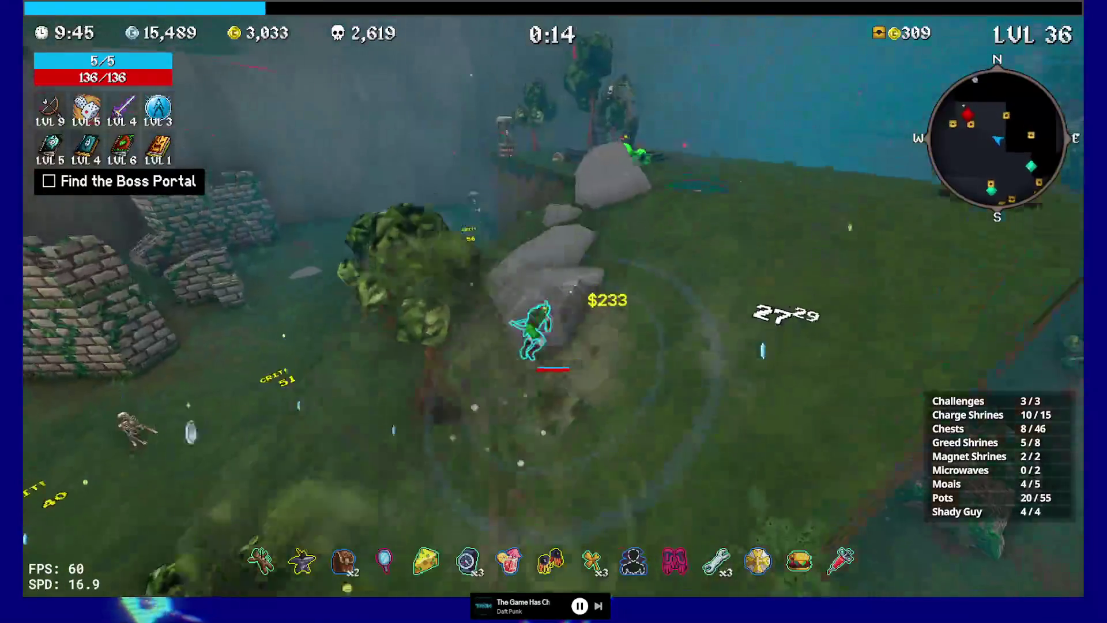
key(w)
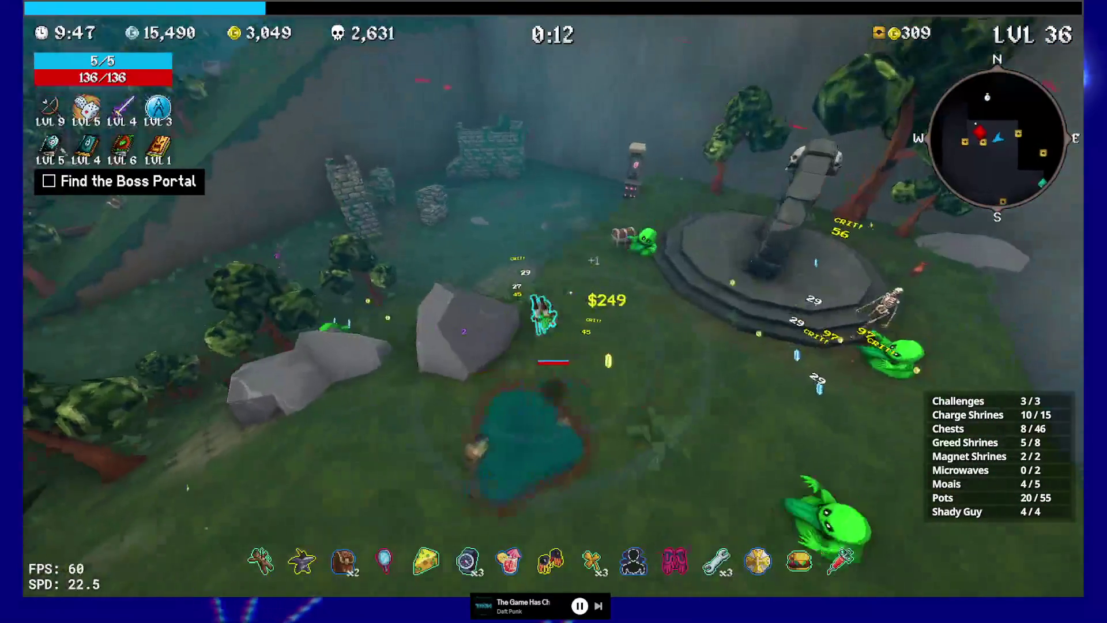
key(e)
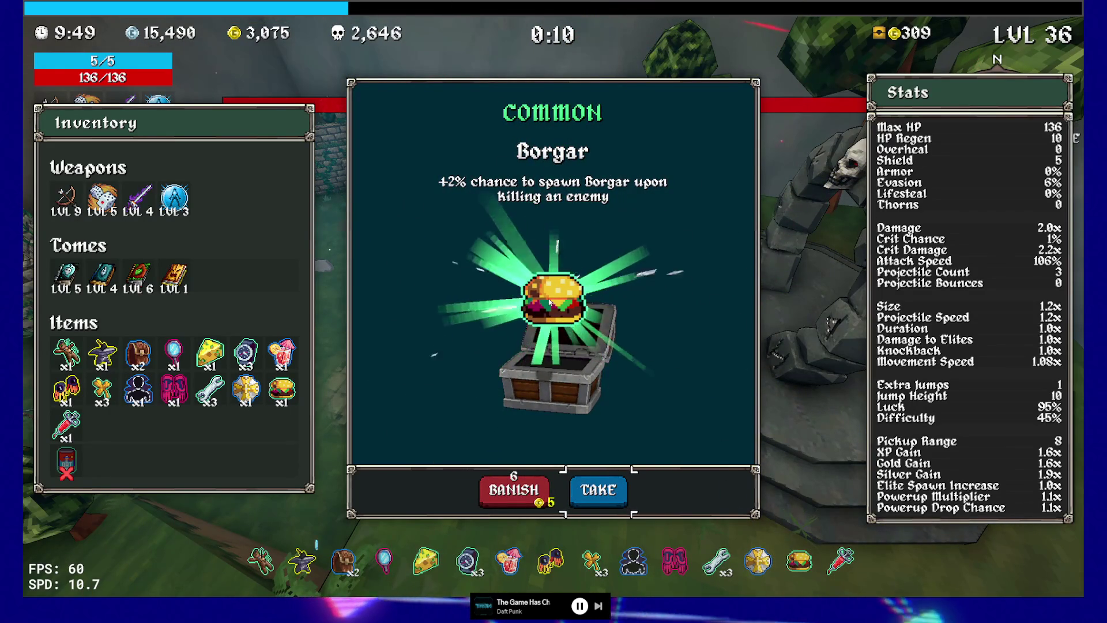
Take the Borgar and kite the boss Lil Bark around the statue arena.
key(e)
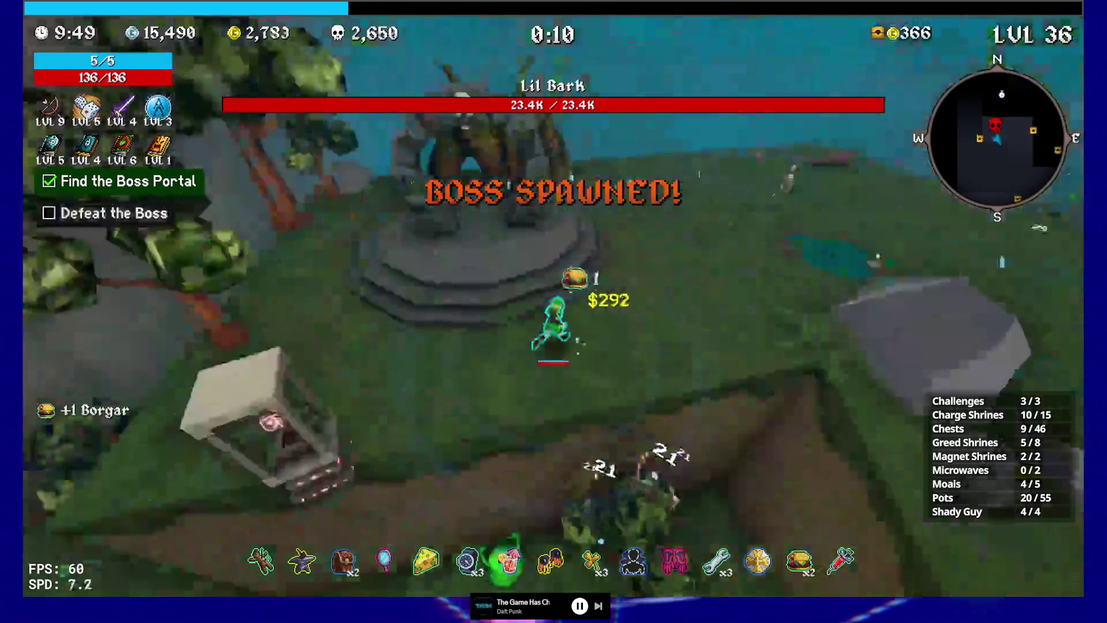
key(w)
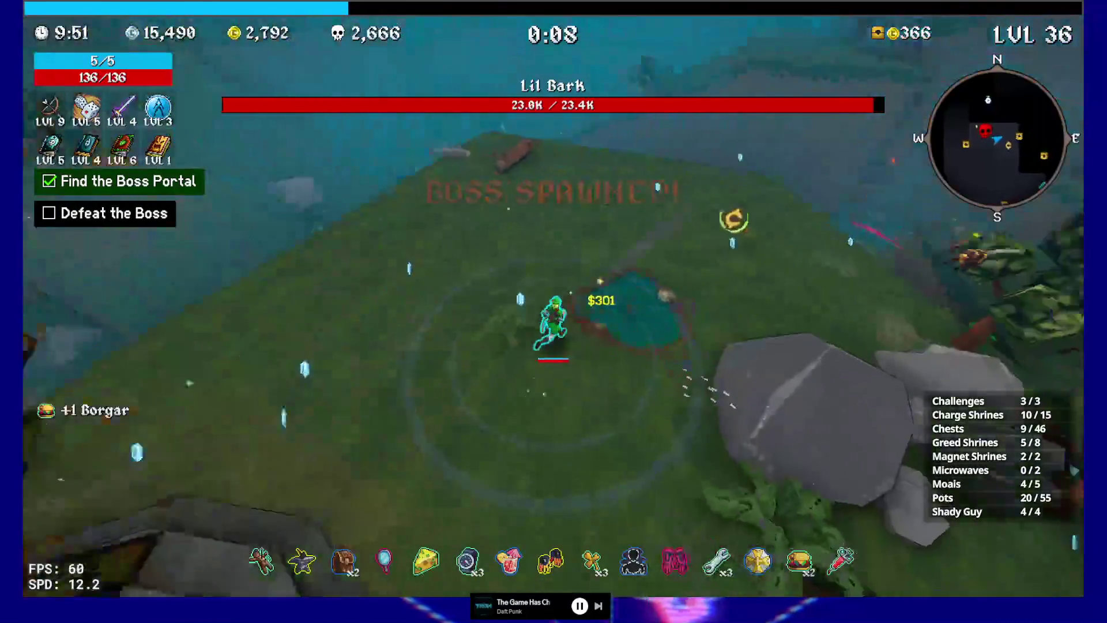
key(w)
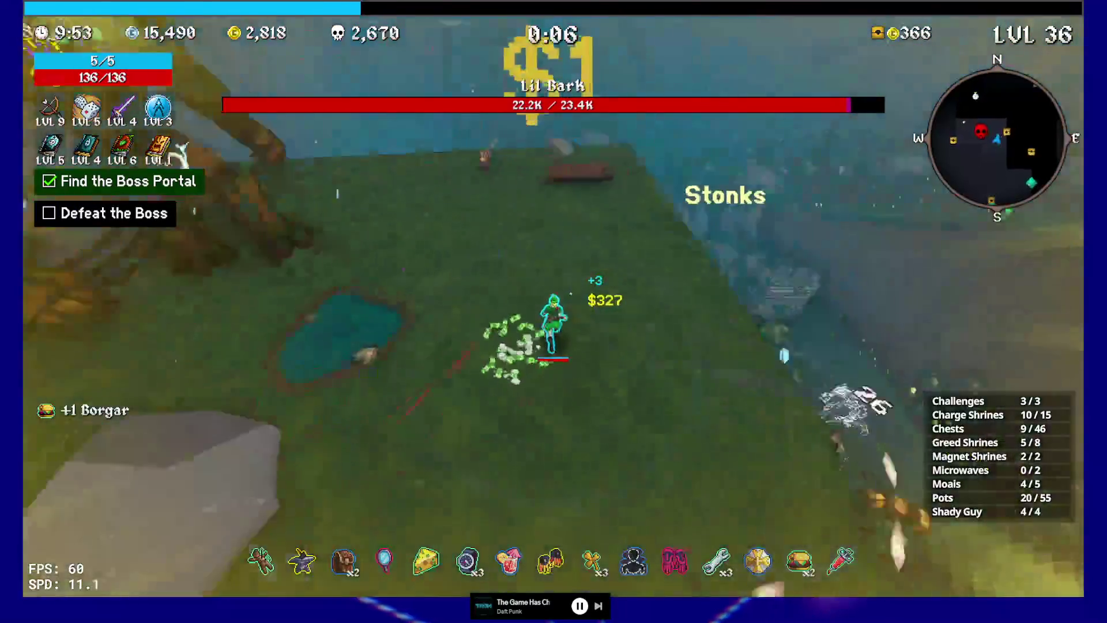
key(w)
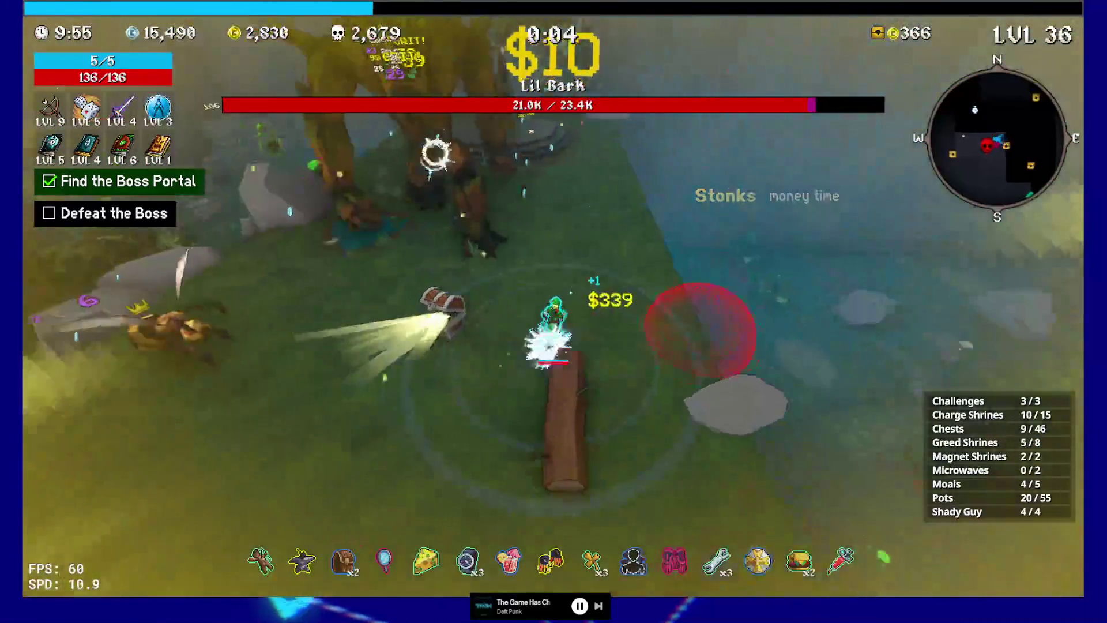
key(w)
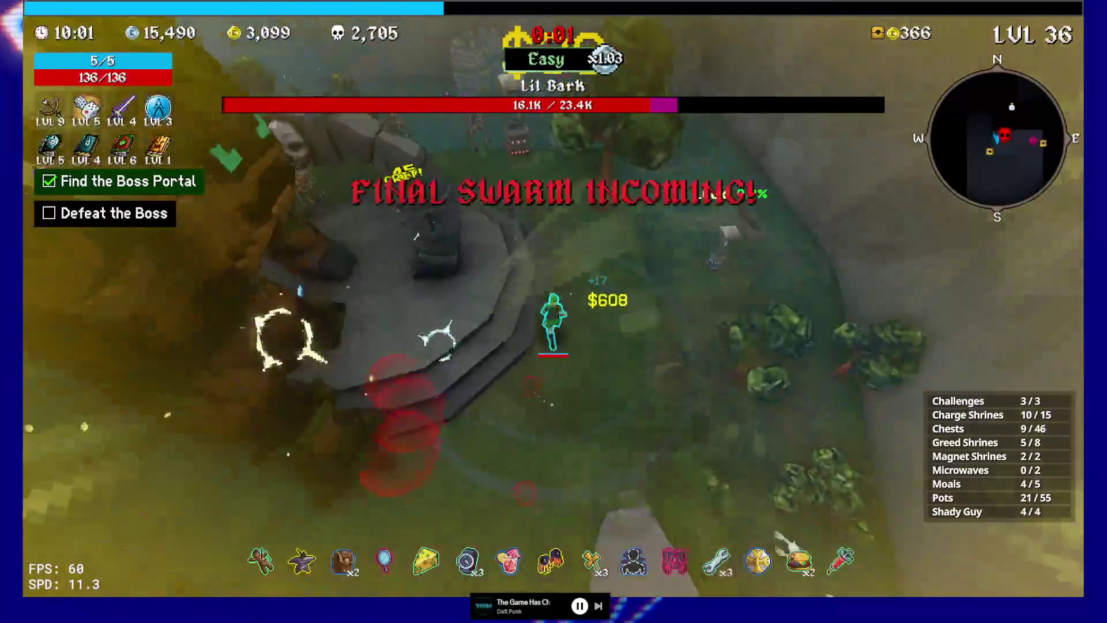
key(w)
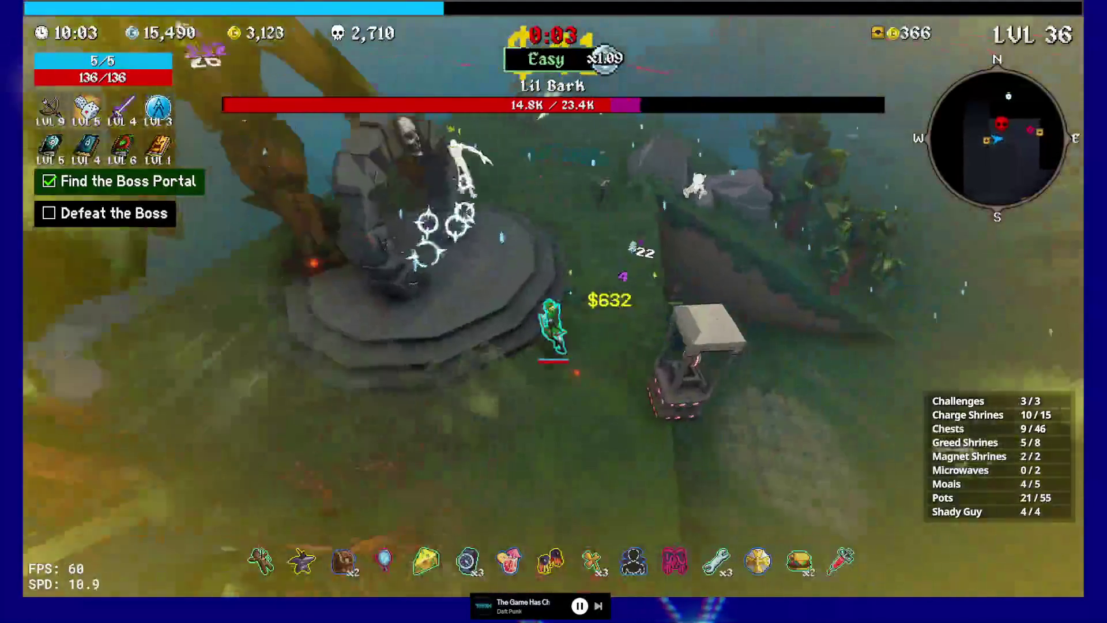
key(w)
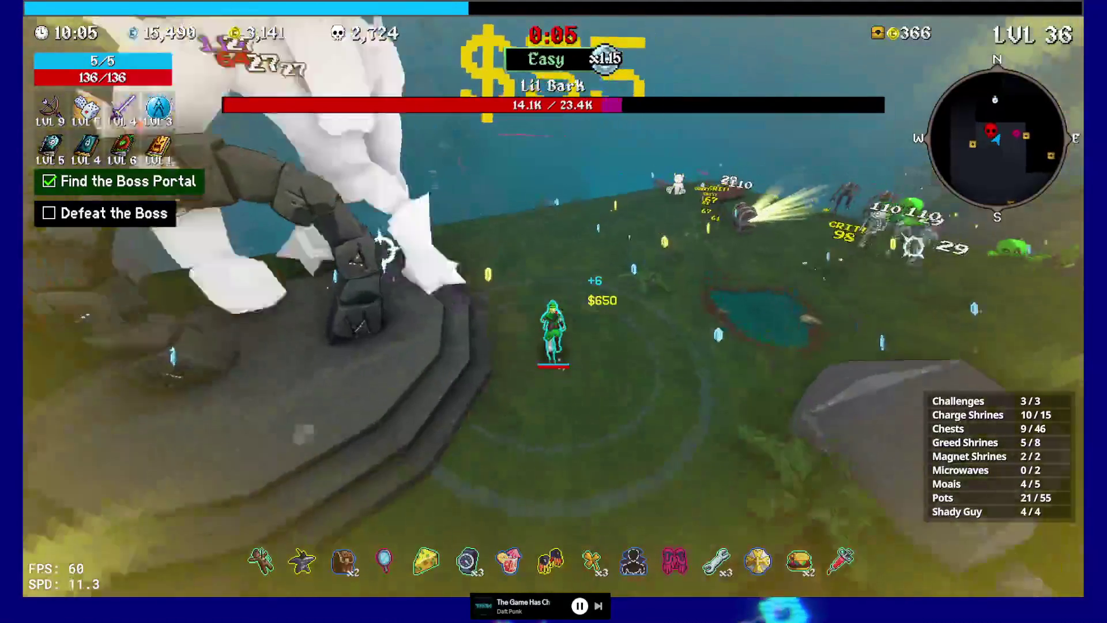
key(w)
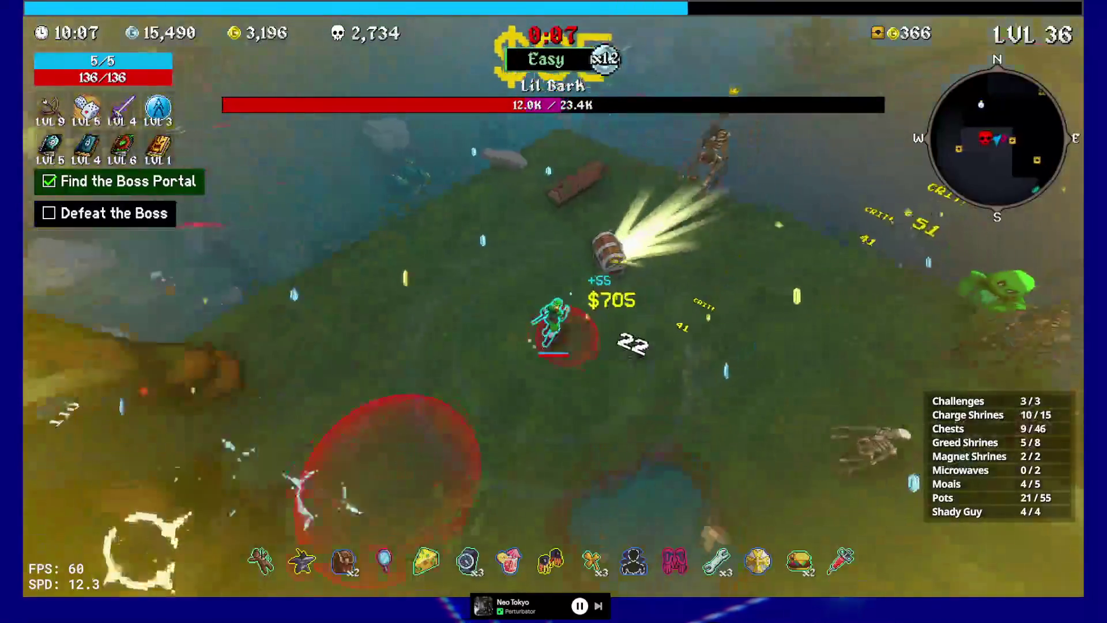
Open the arena chest for a Cursed Doll and keep fighting Lil Bark.
key(w)
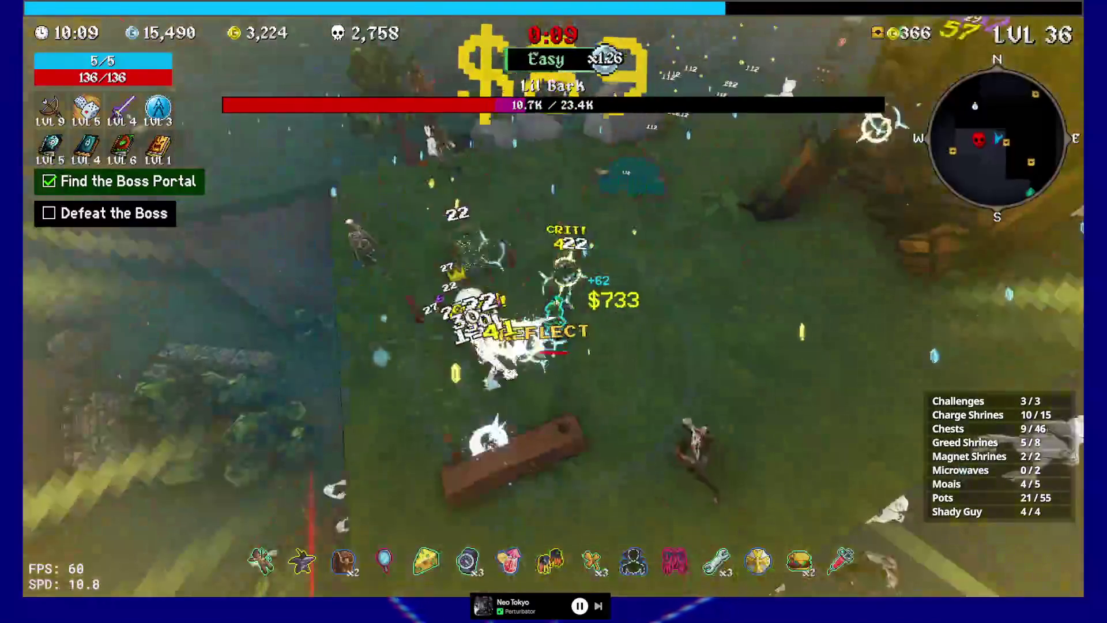
key(e)
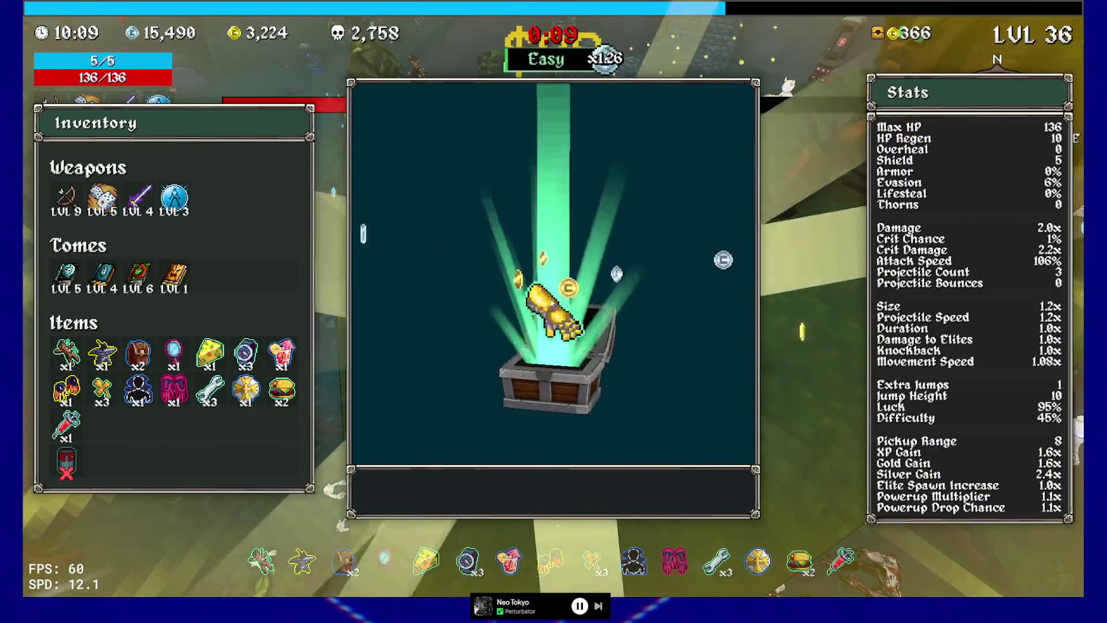
key(e)
key(w)
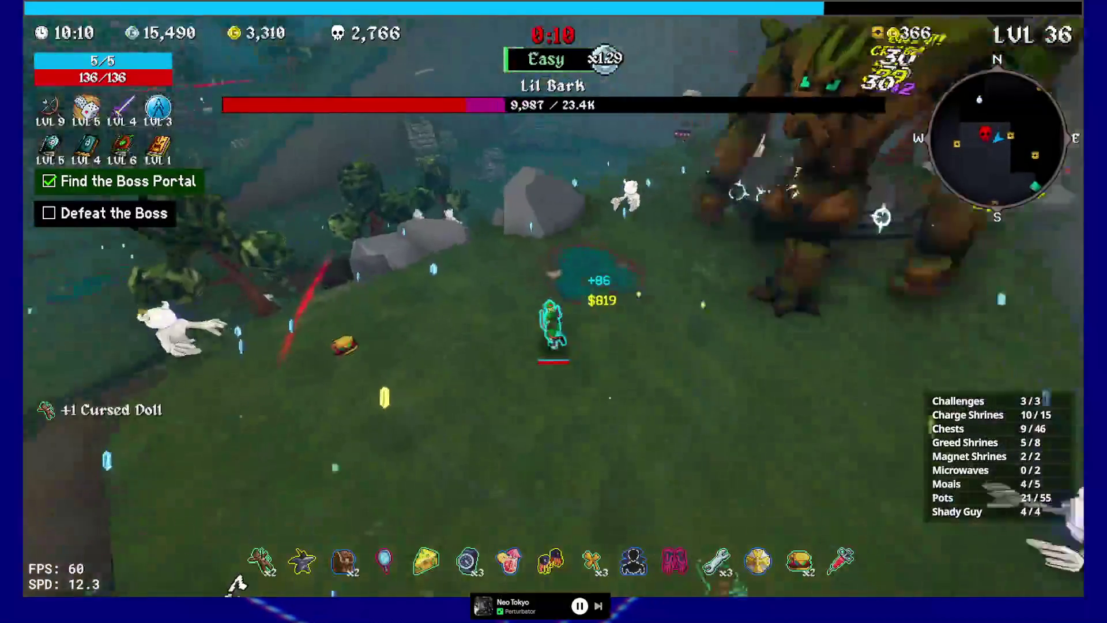
key(w)
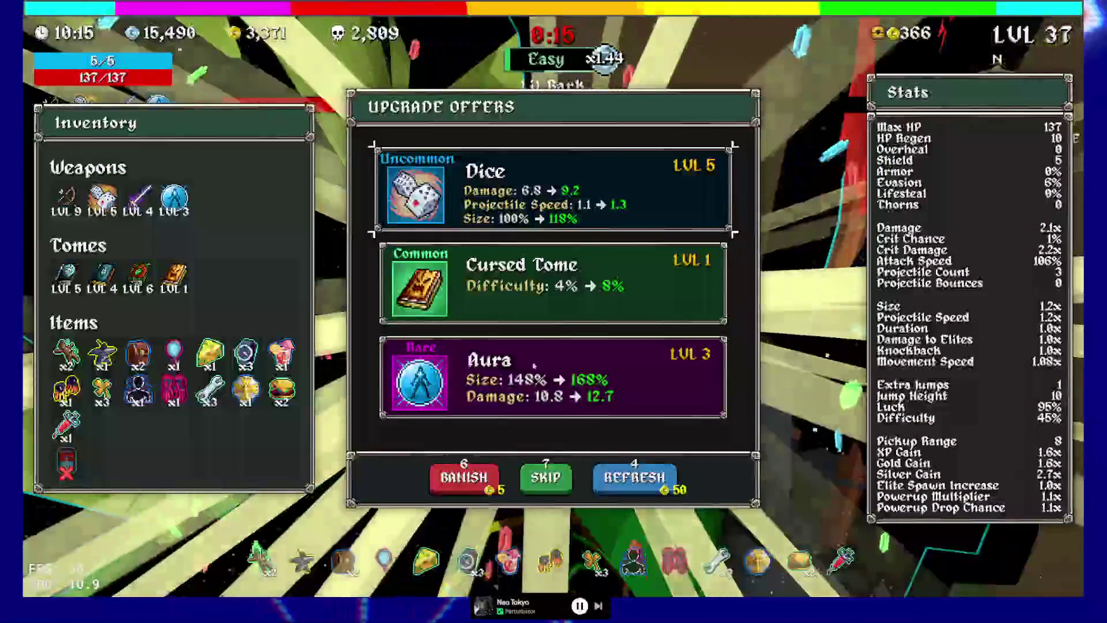
Upgrade Dice to level 6 and finish off the boss Lil Bark.
key(Return)
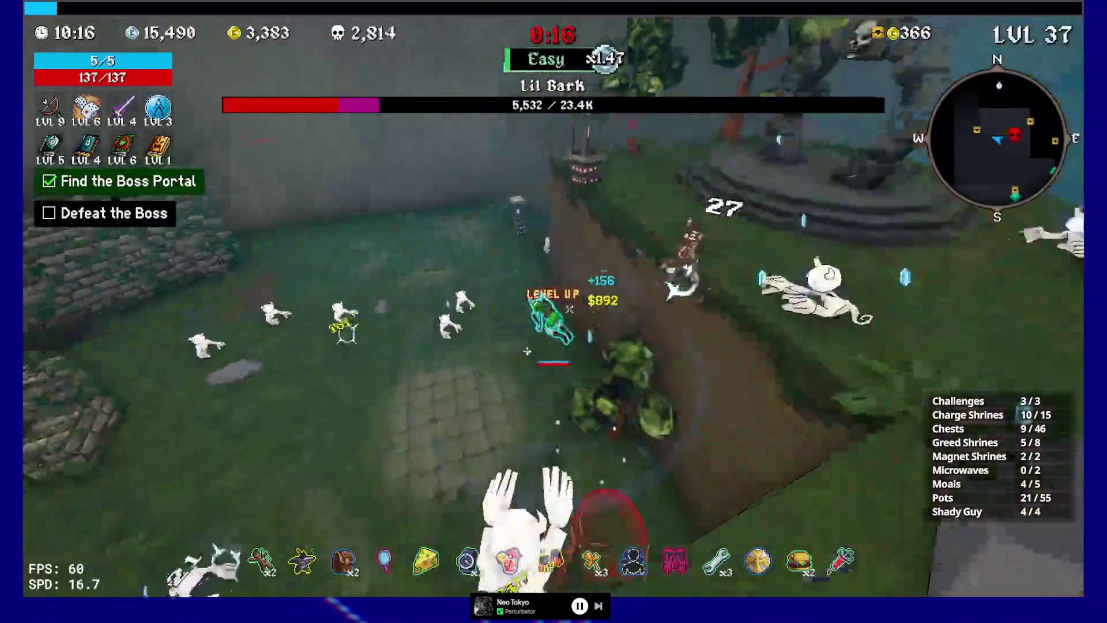
key(w)
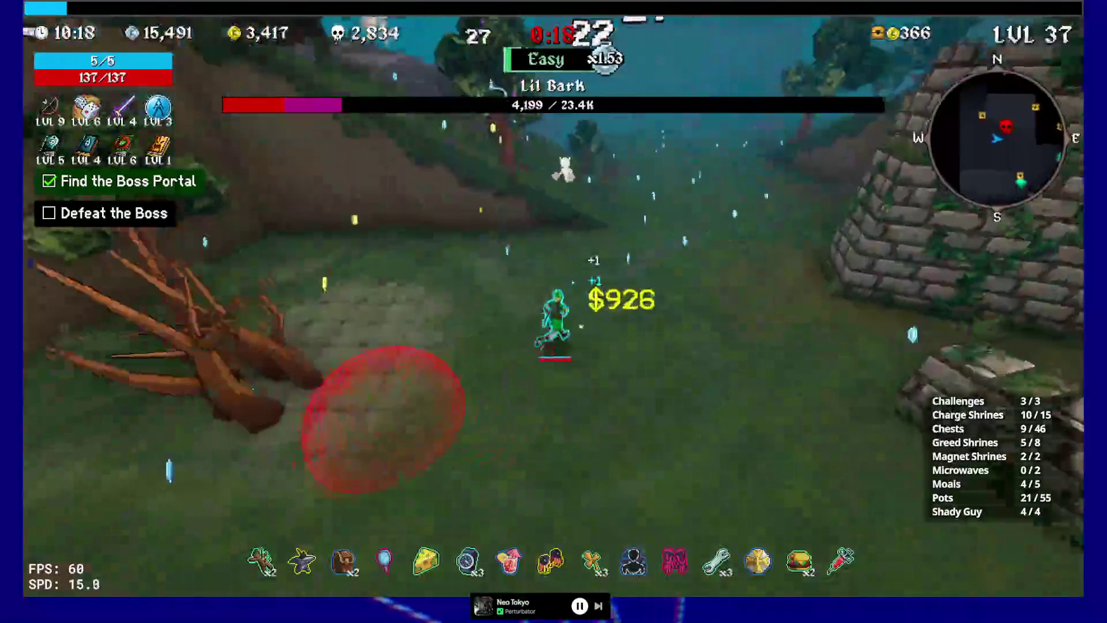
key(w)
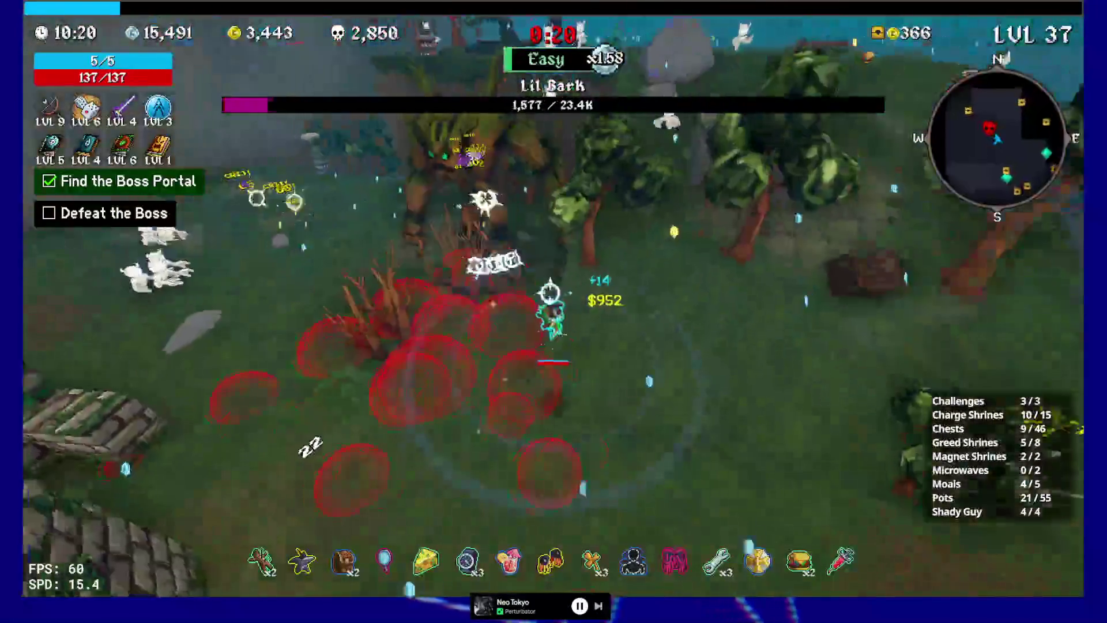
key(w)
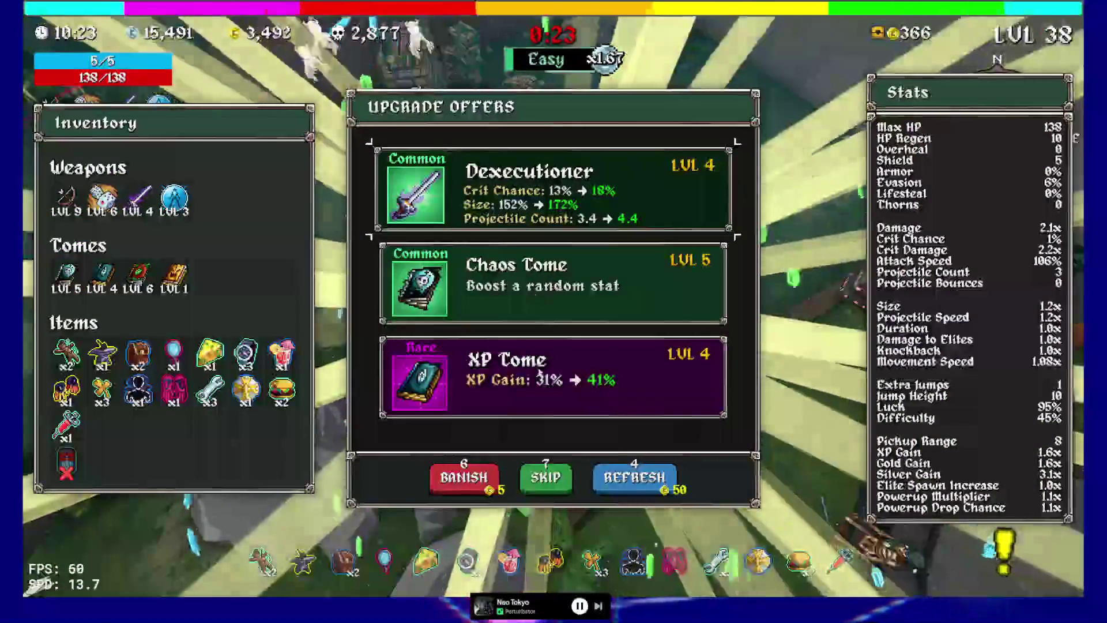
Take XP Tome, Dice, a Backpack, Chaos Tome, and the Bow's extra projectile.
click(537, 374)
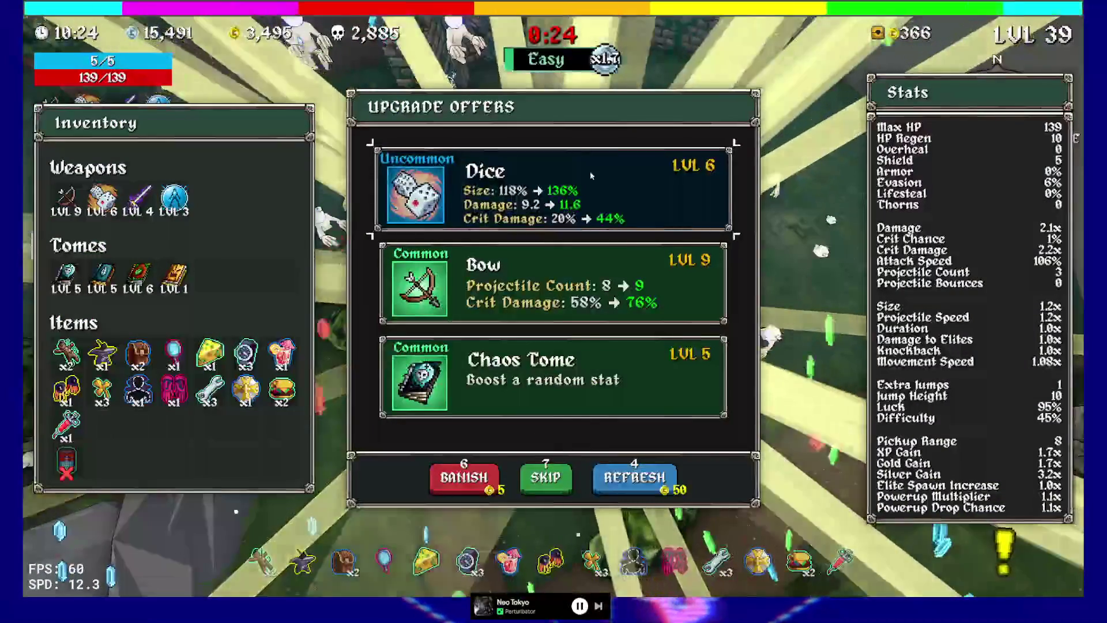
click(572, 211)
key(e)
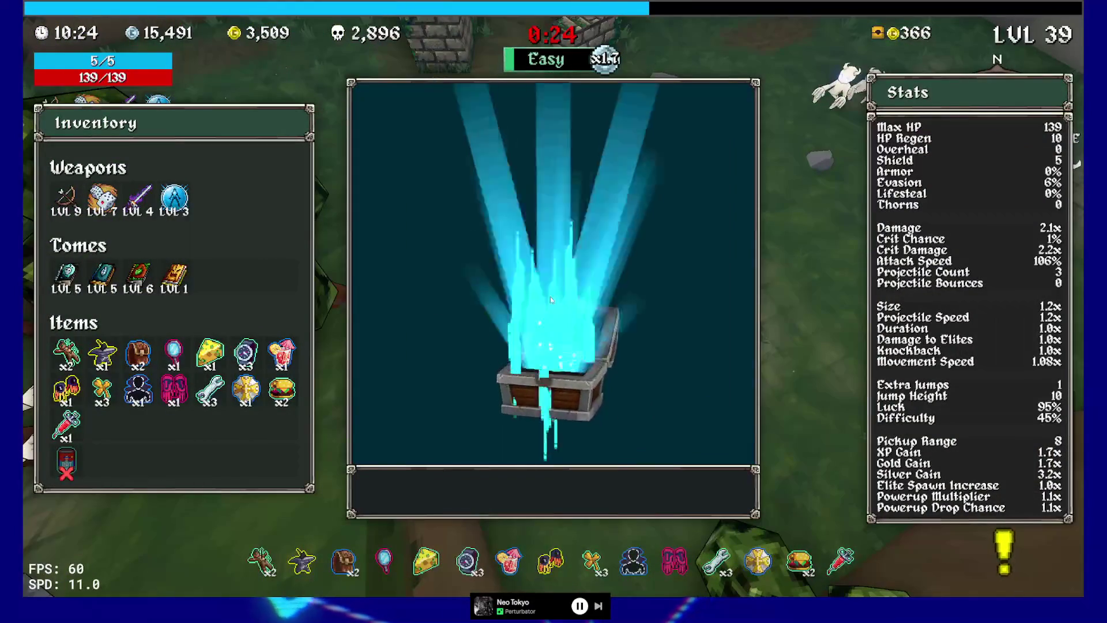
click(598, 486)
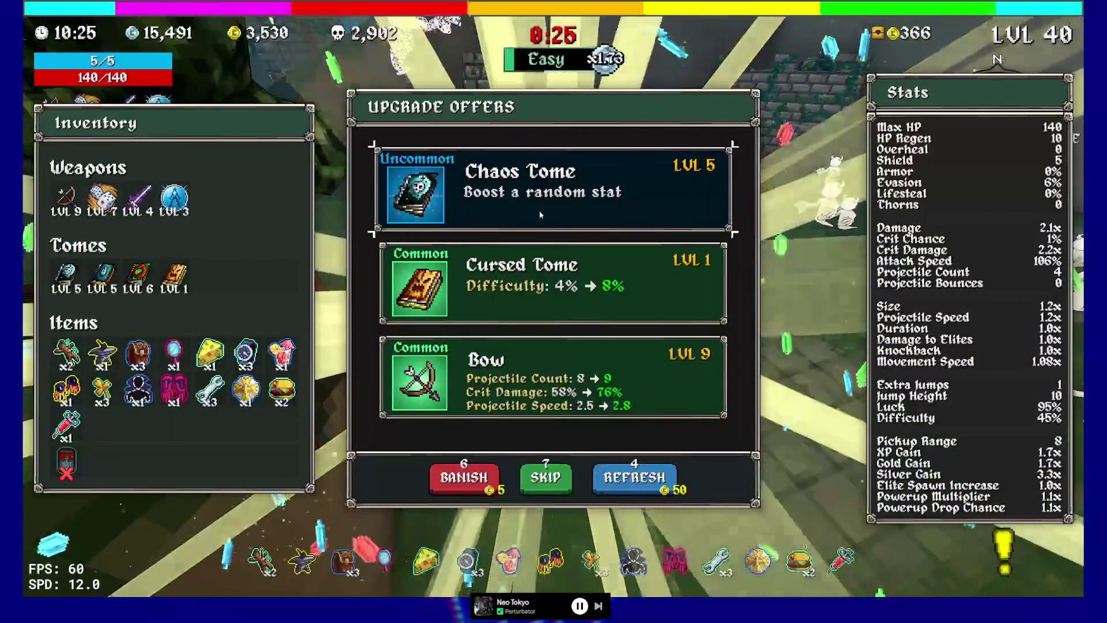
click(541, 214)
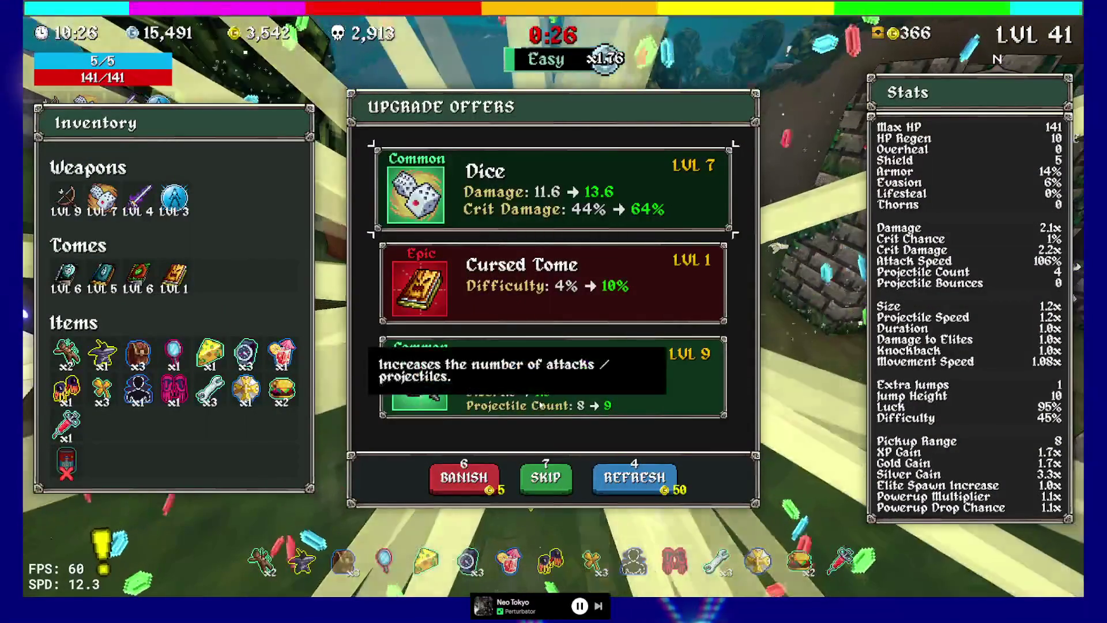
click(543, 405)
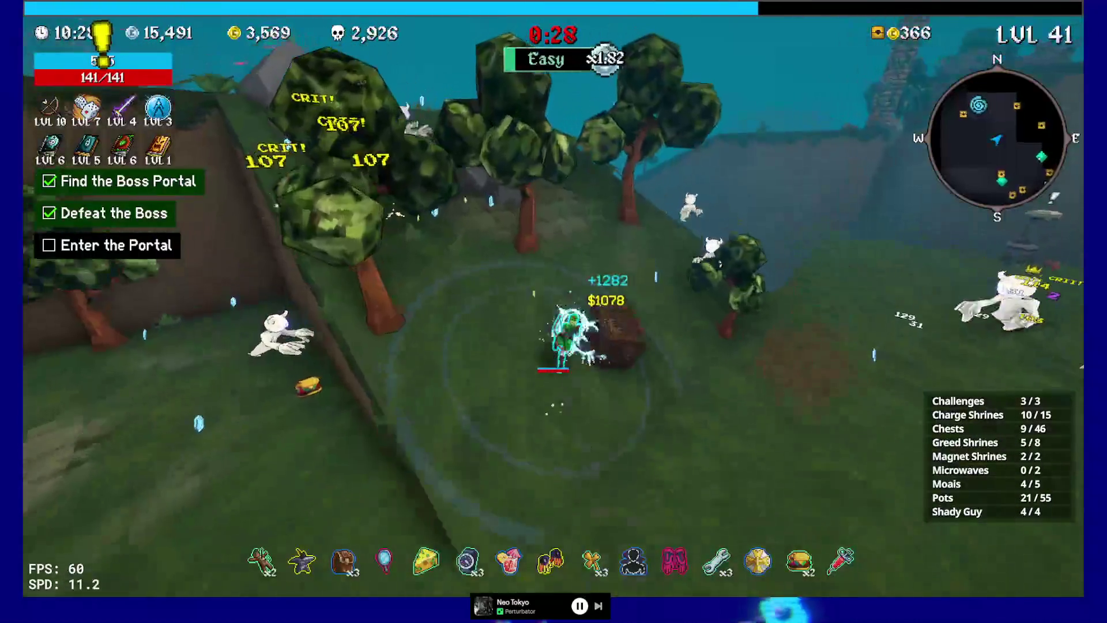
Cross the field, take legendary Pickup Range and the Bow upgrade, then open a chest.
key(w)
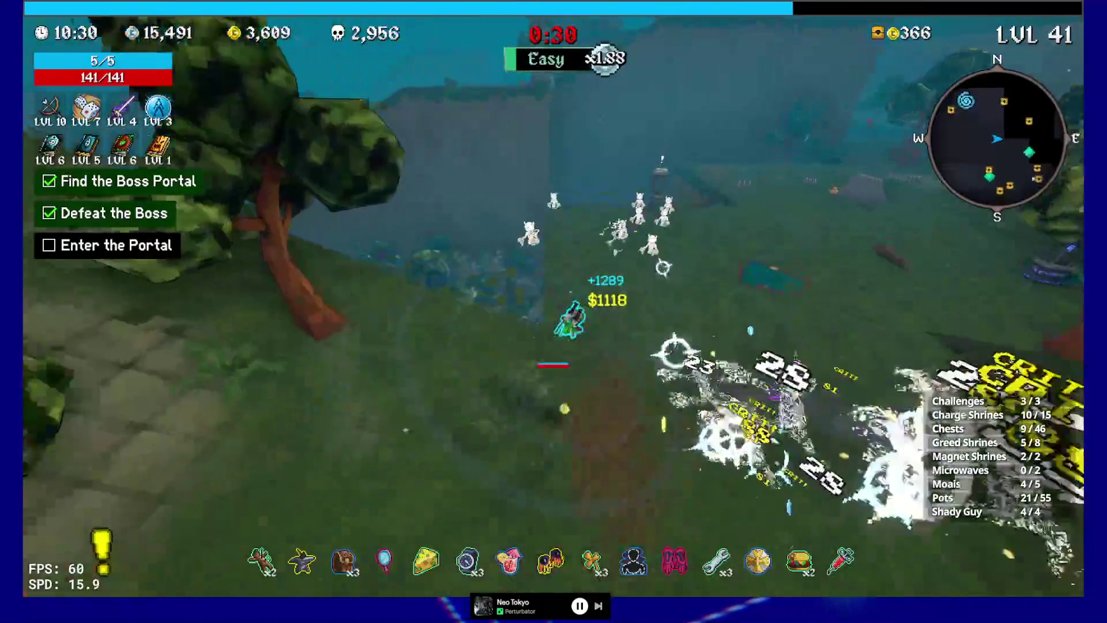
key(w)
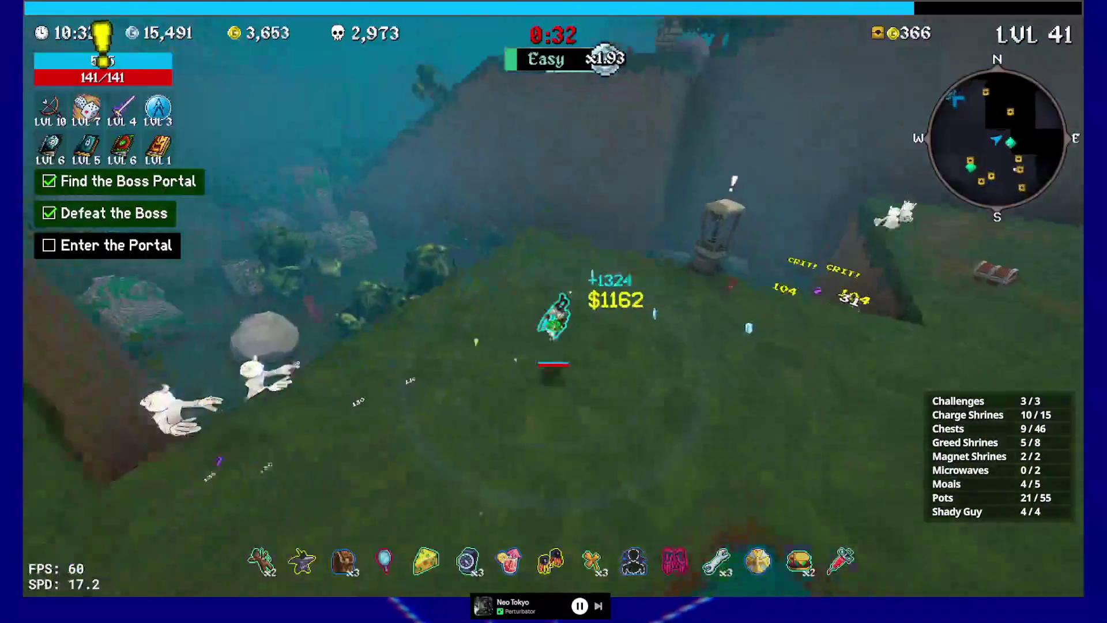
key(w)
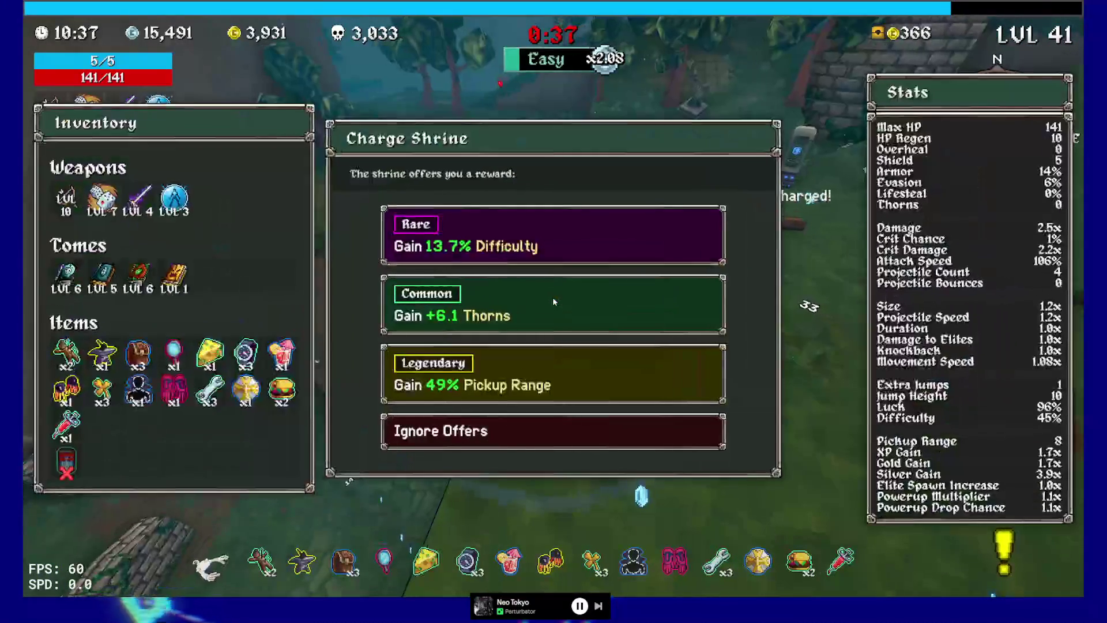
click(548, 381)
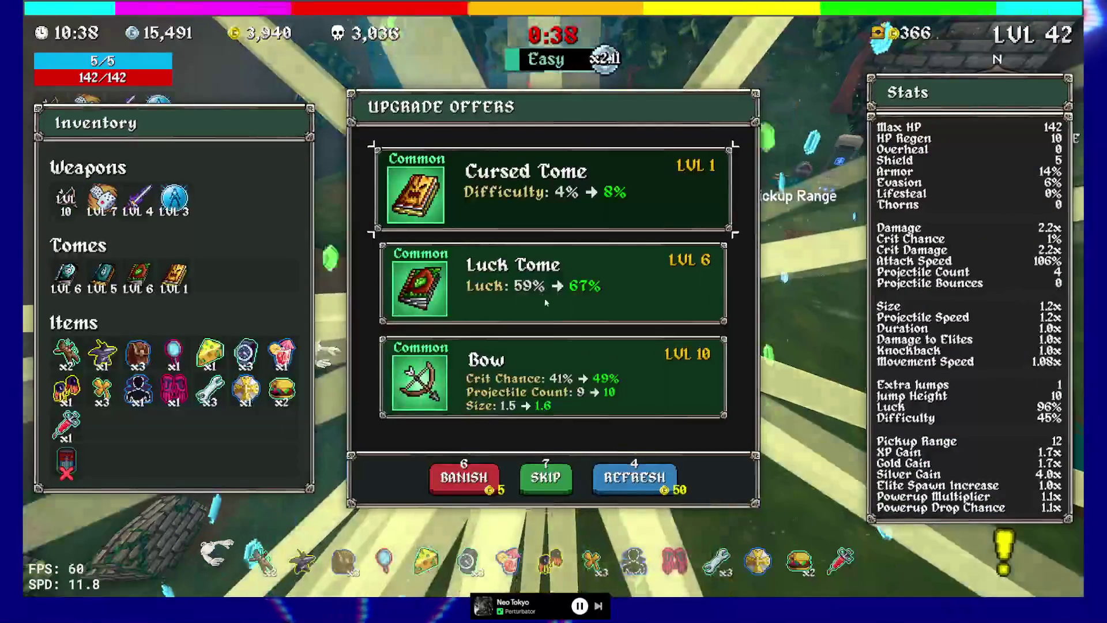
click(575, 376)
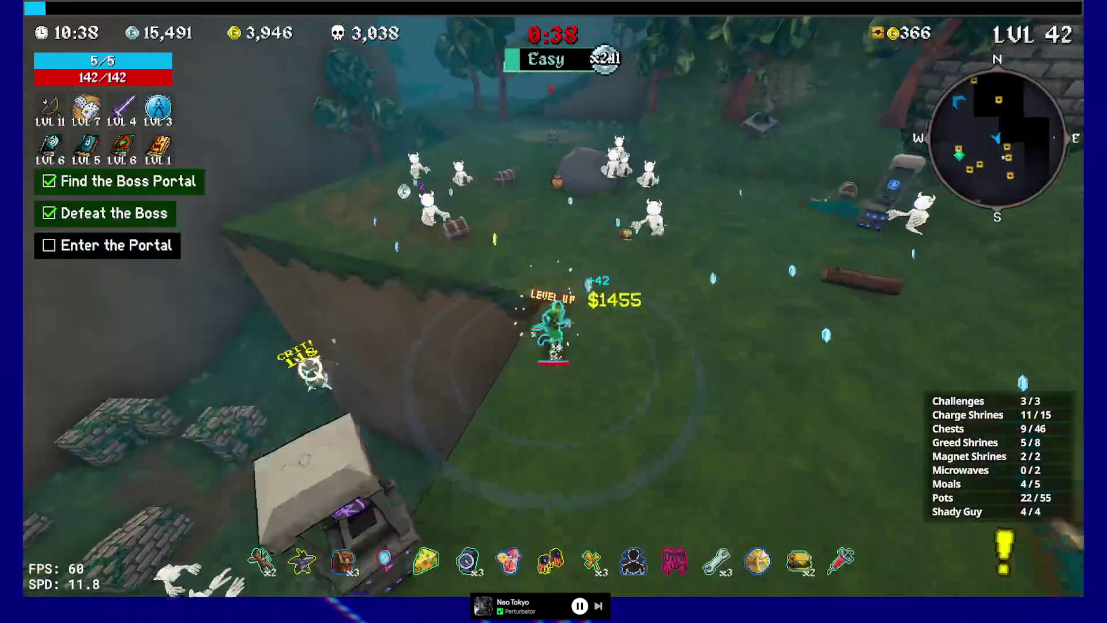
key(e)
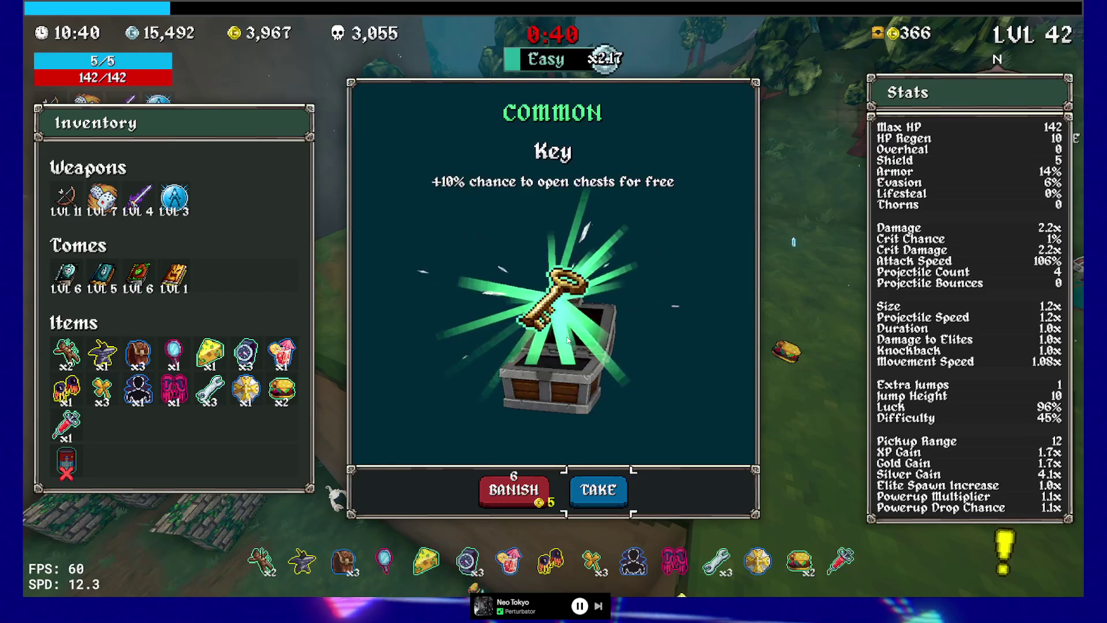
Take the Key and the Gym Sauce from two chests.
key(e)
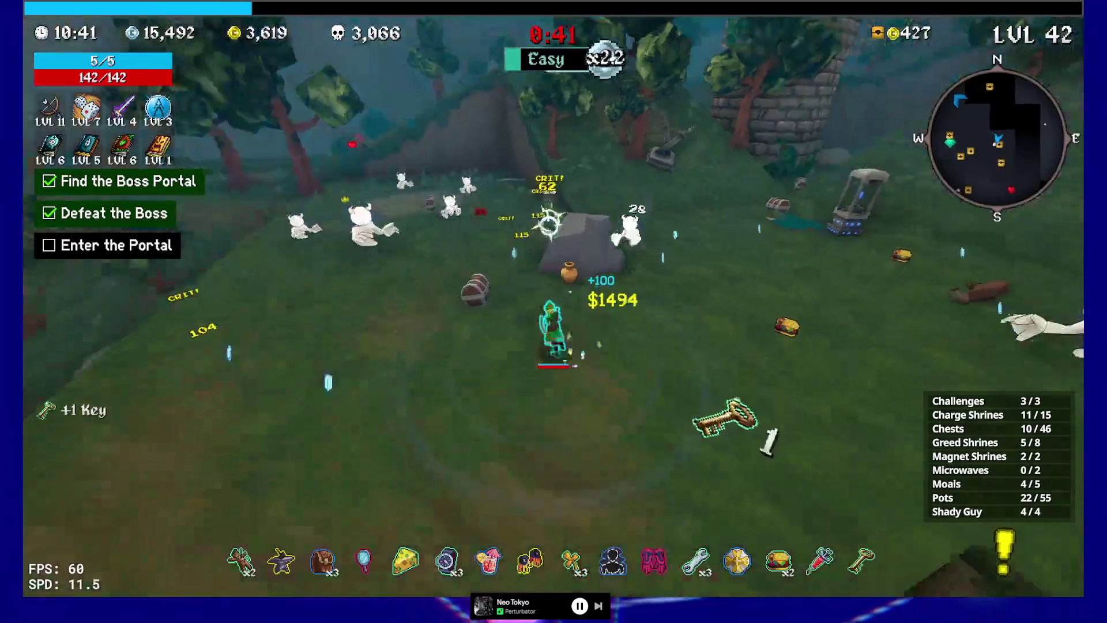
key(e)
key(e)
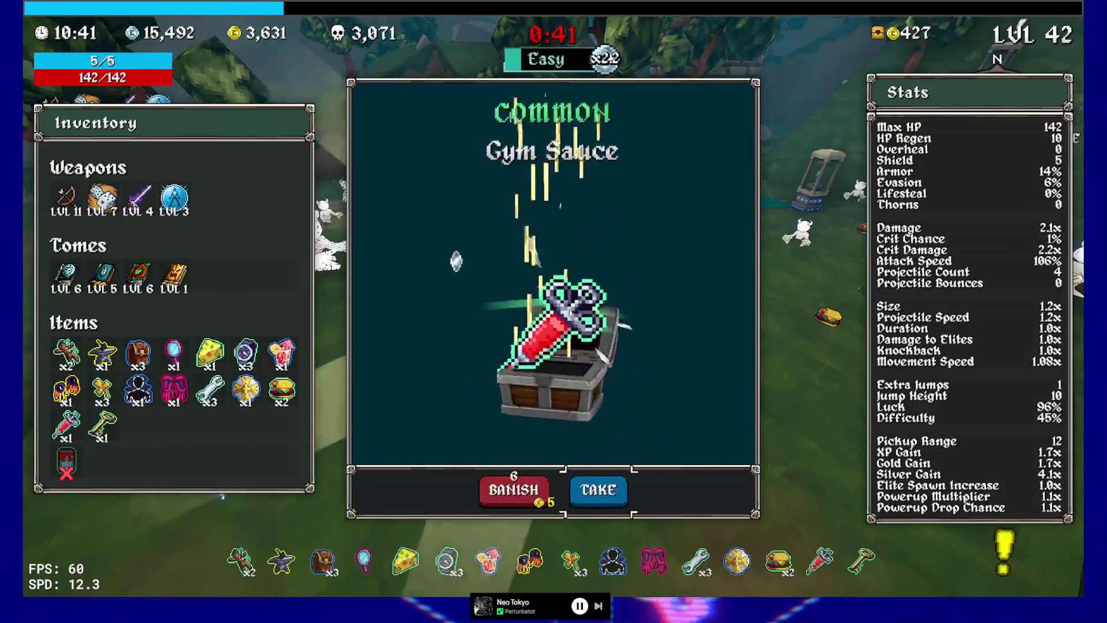
key(e)
Run past the ruined wall to the boss portal shrine and upgrade the Dexecutioner to level 5.
key(w)
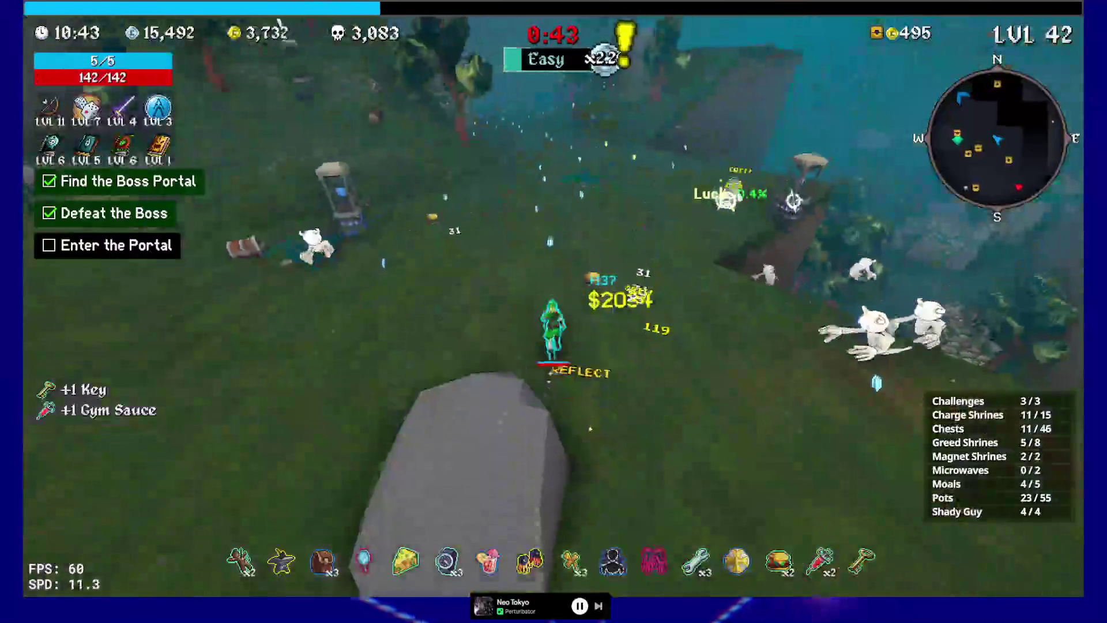
key(w)
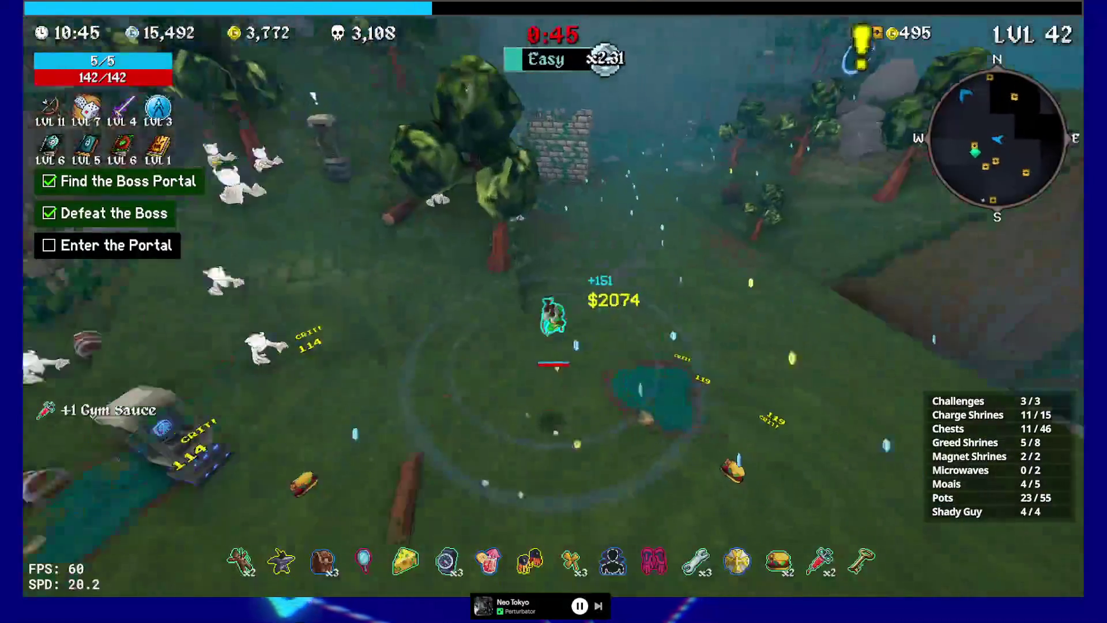
key(w)
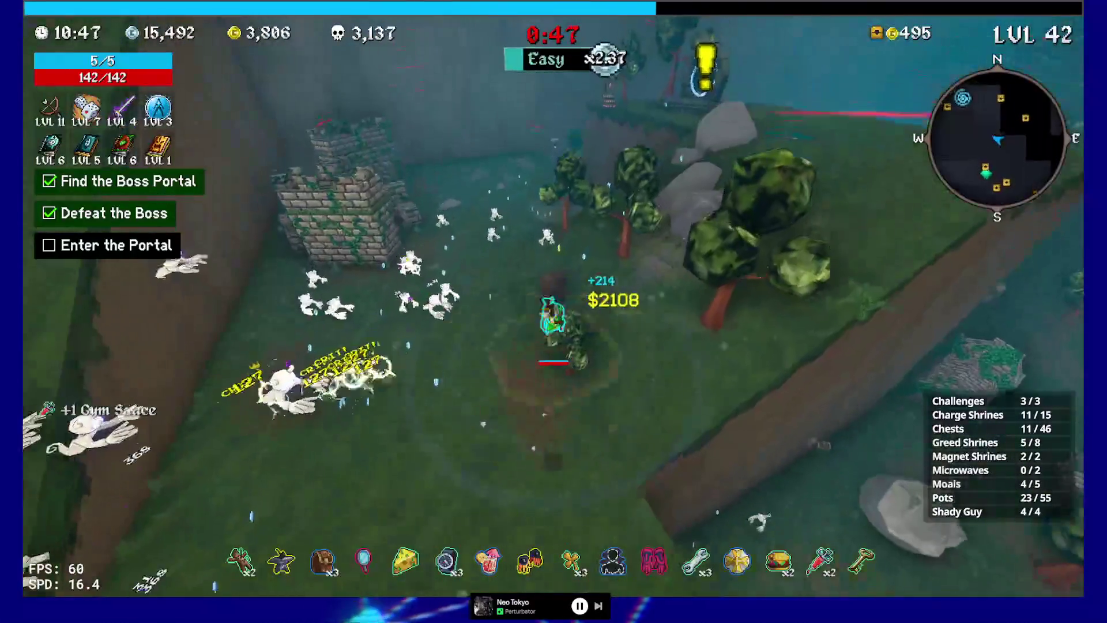
key(w)
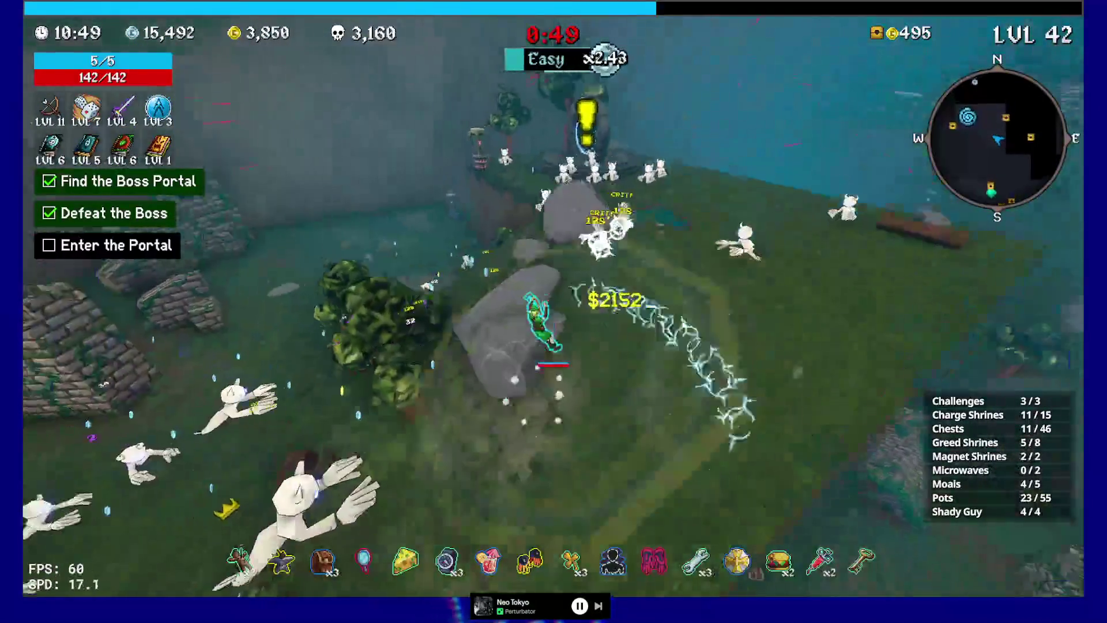
key(w)
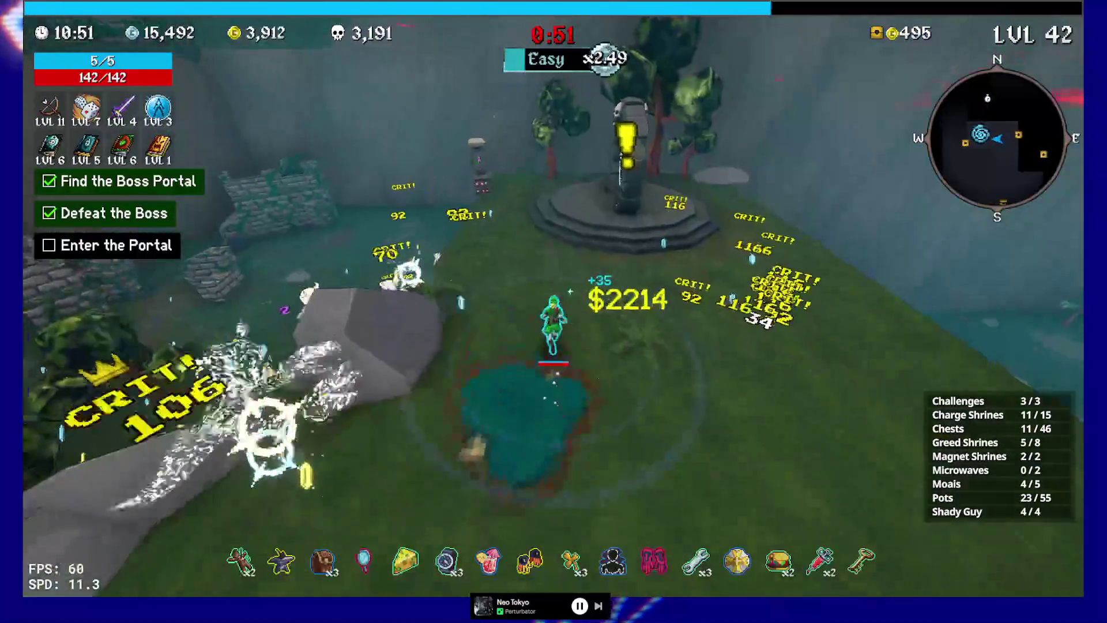
key(w)
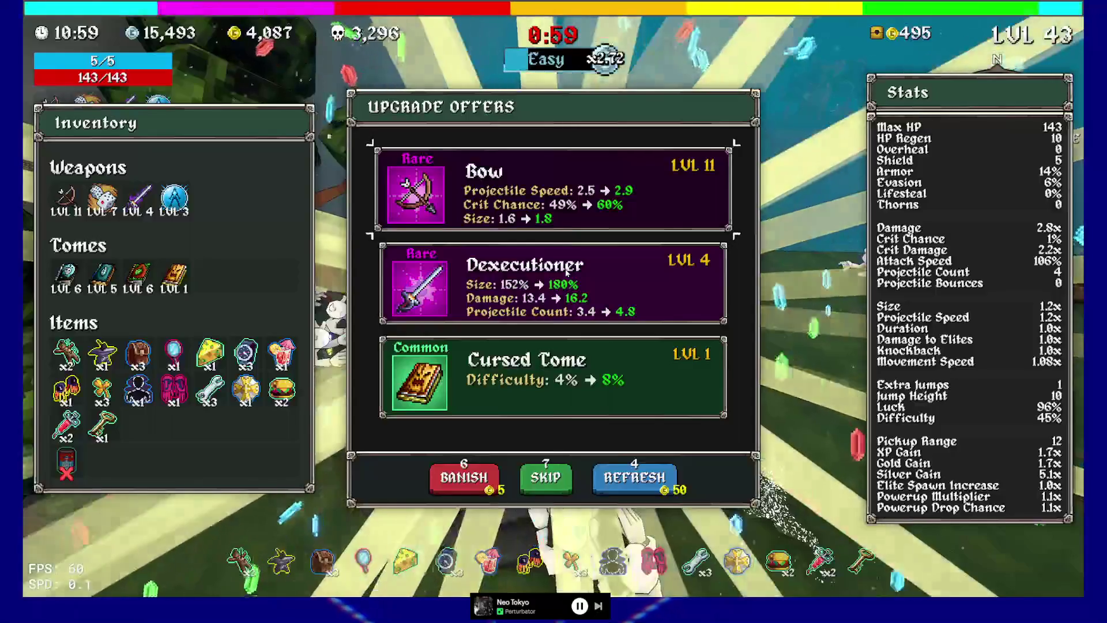
click(560, 288)
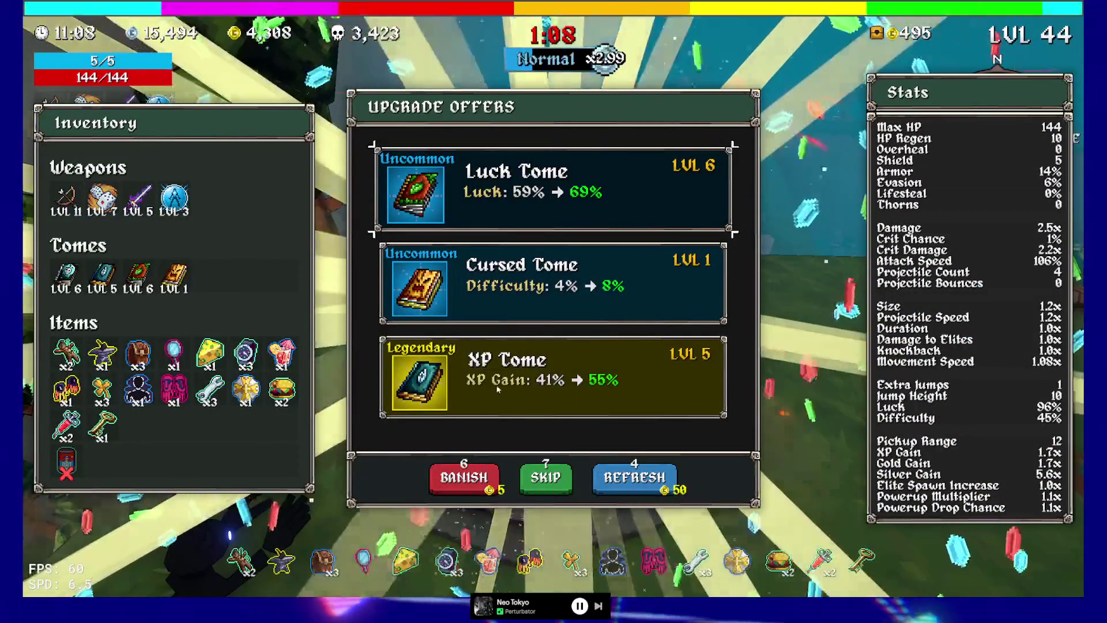
Pick the legendary XP Tome card, raising it to level 6.
click(524, 396)
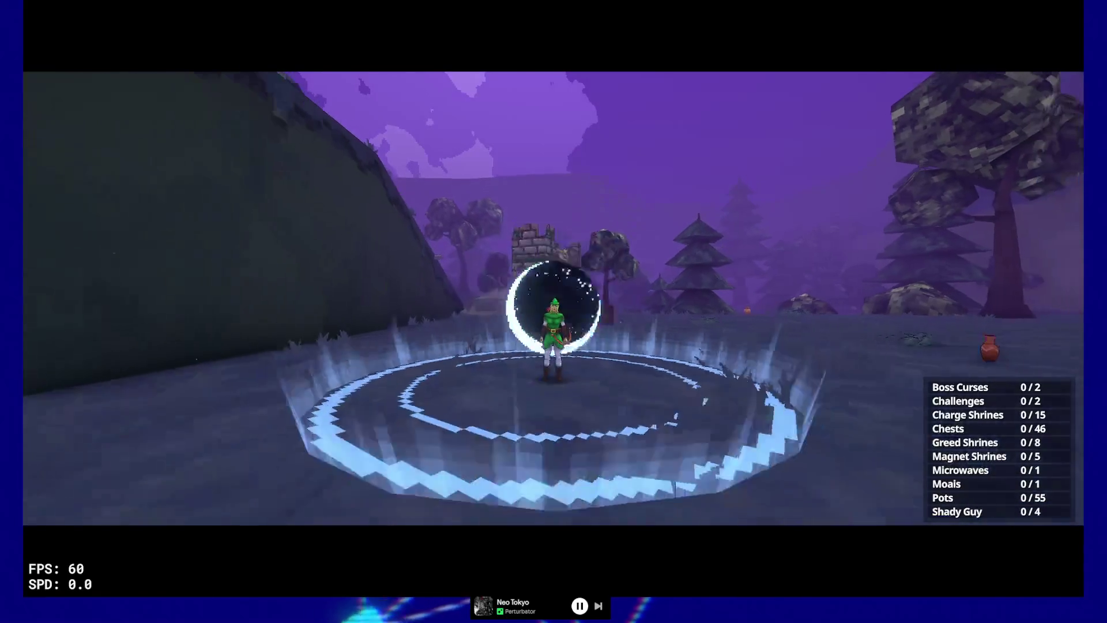
Run into the purple forest stage, checking the full map twice for the portal.
key(w)
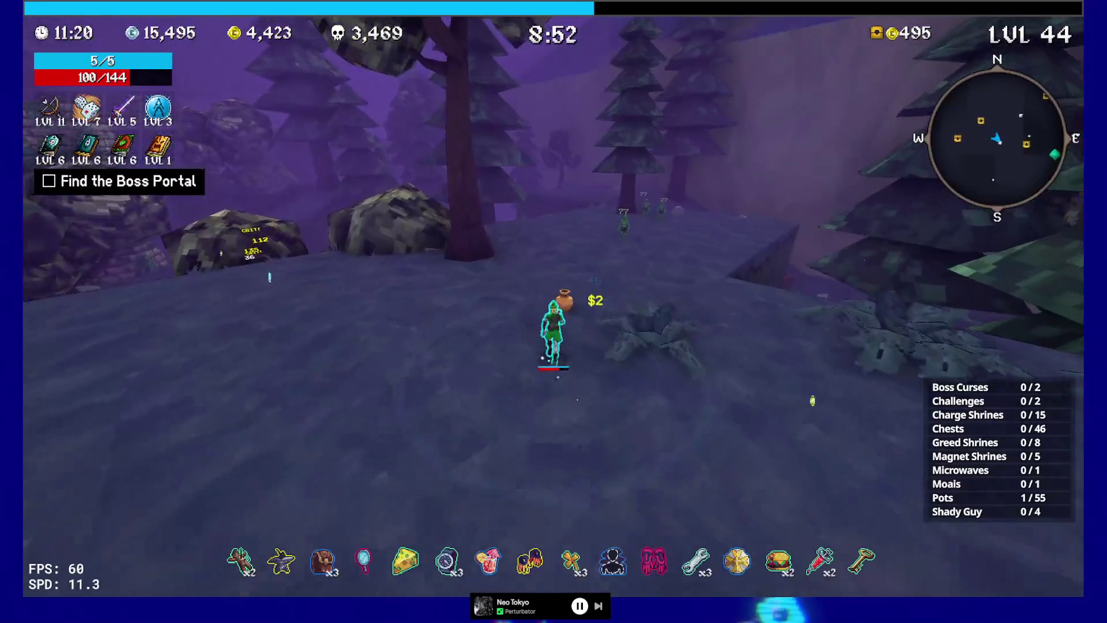
key(Tab)
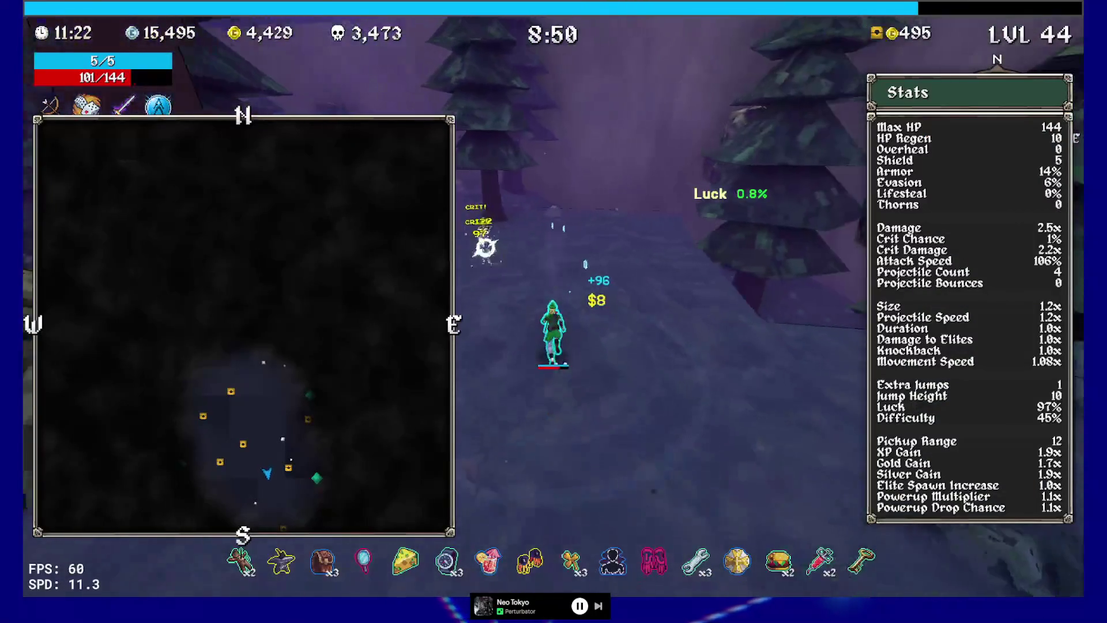
key(Tab)
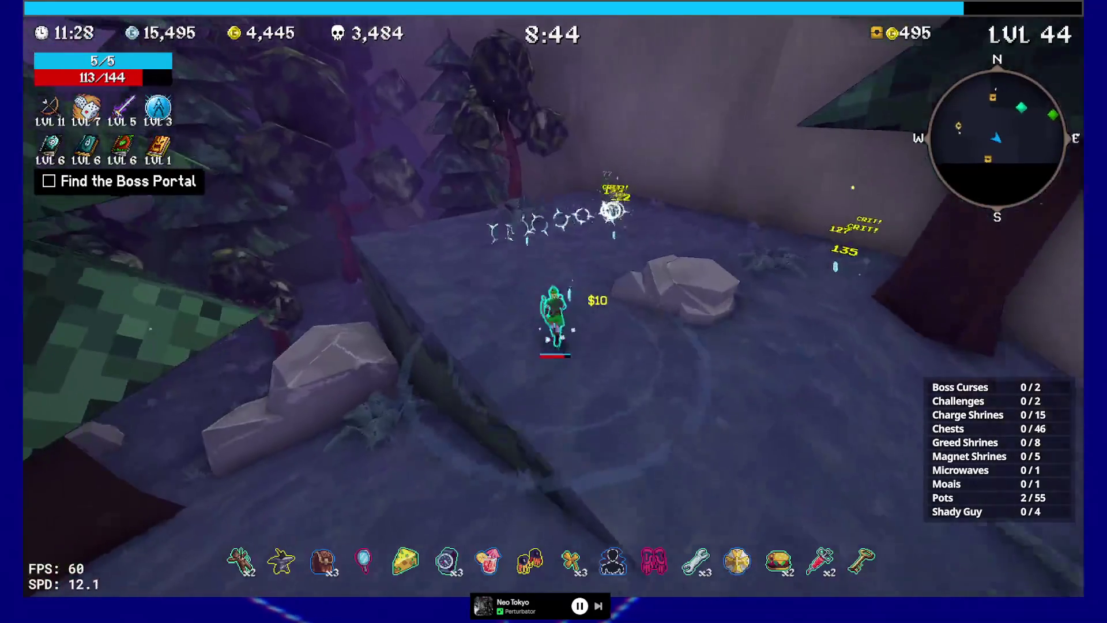
key(Tab)
key(Tab)
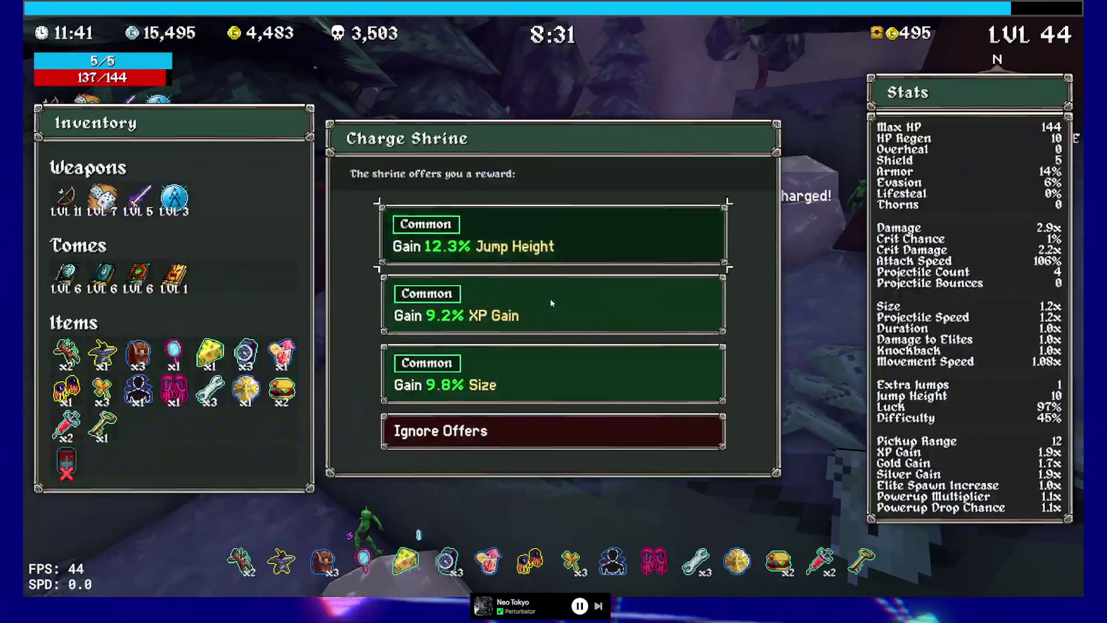
Take 9.2% XP Gain, Luck Tome level 7, and buy the green Credit Card from Shady Guy.
click(567, 320)
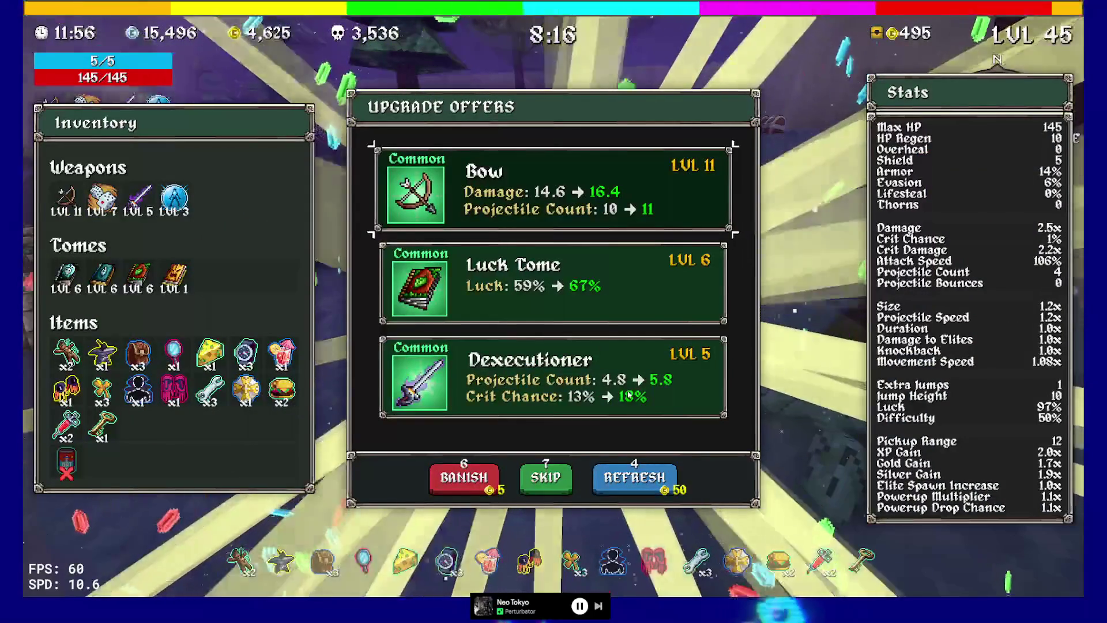
click(553, 282)
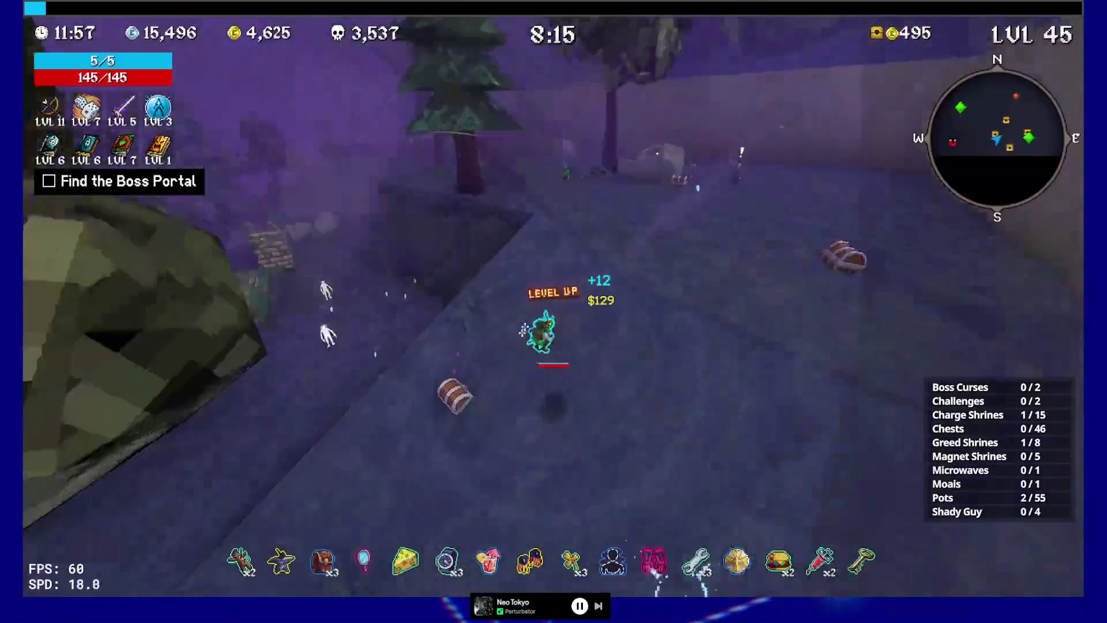
key(w)
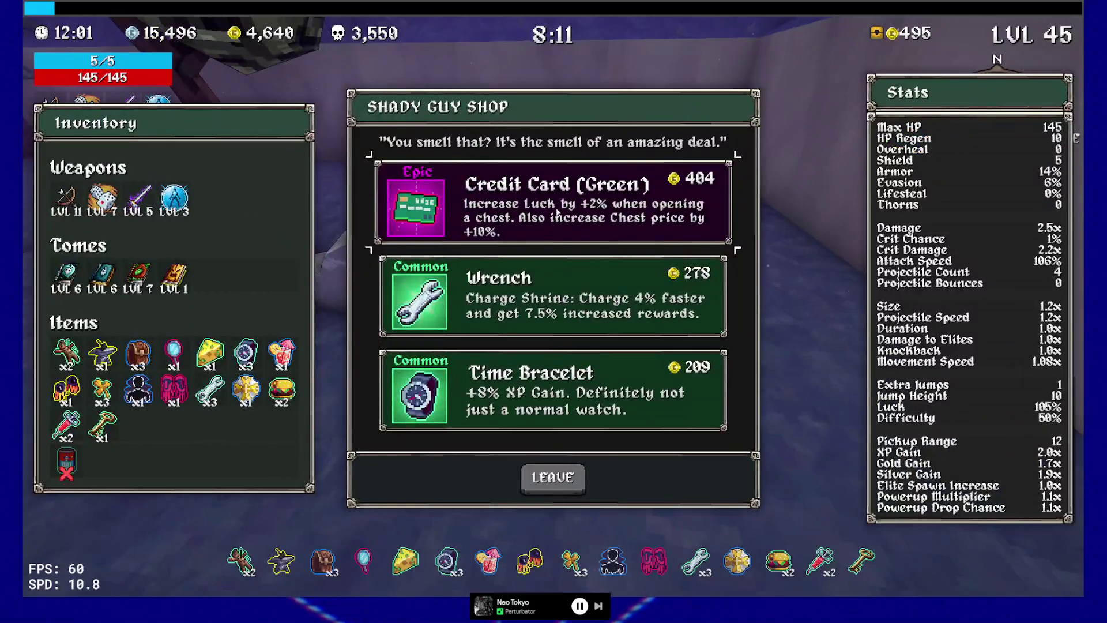
click(557, 212)
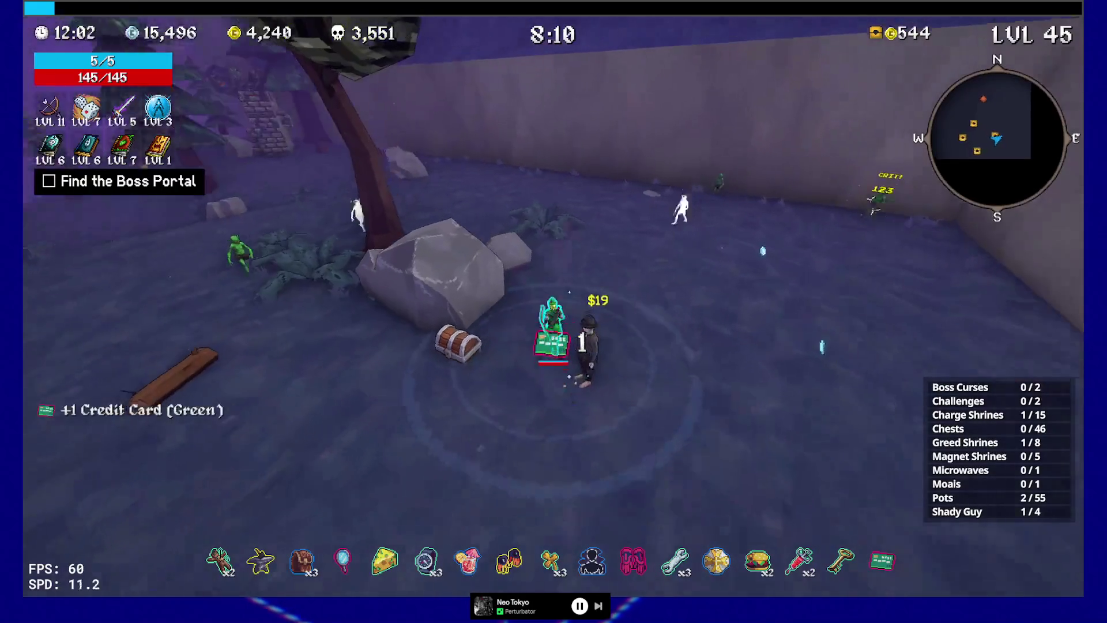
Run past the rock and ruined brick walls to activate the Greed Shrine.
key(w)
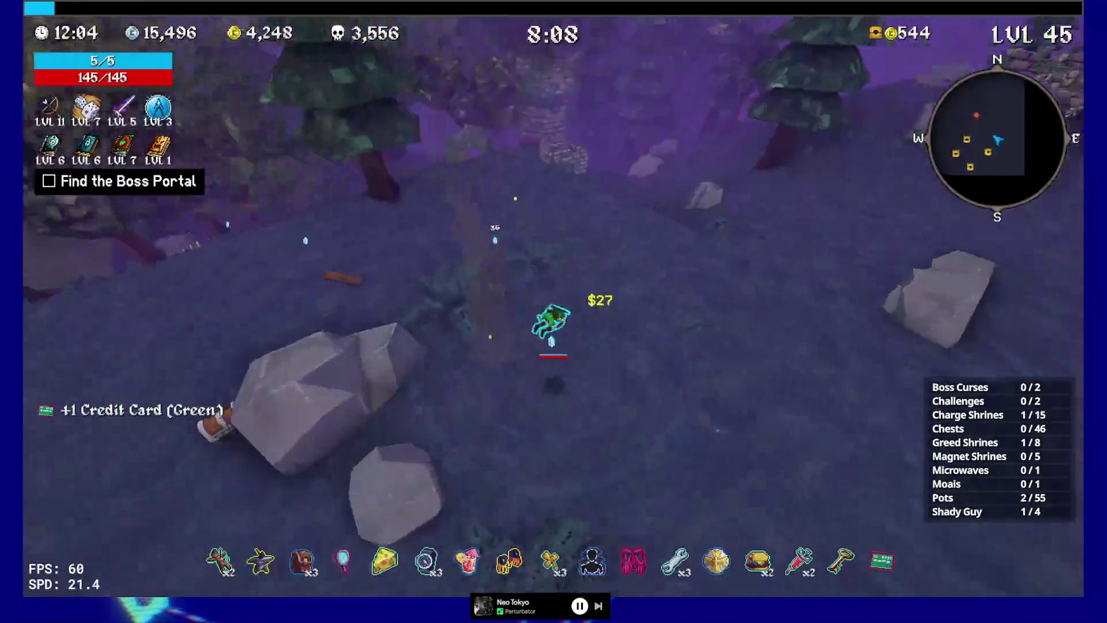
key(w)
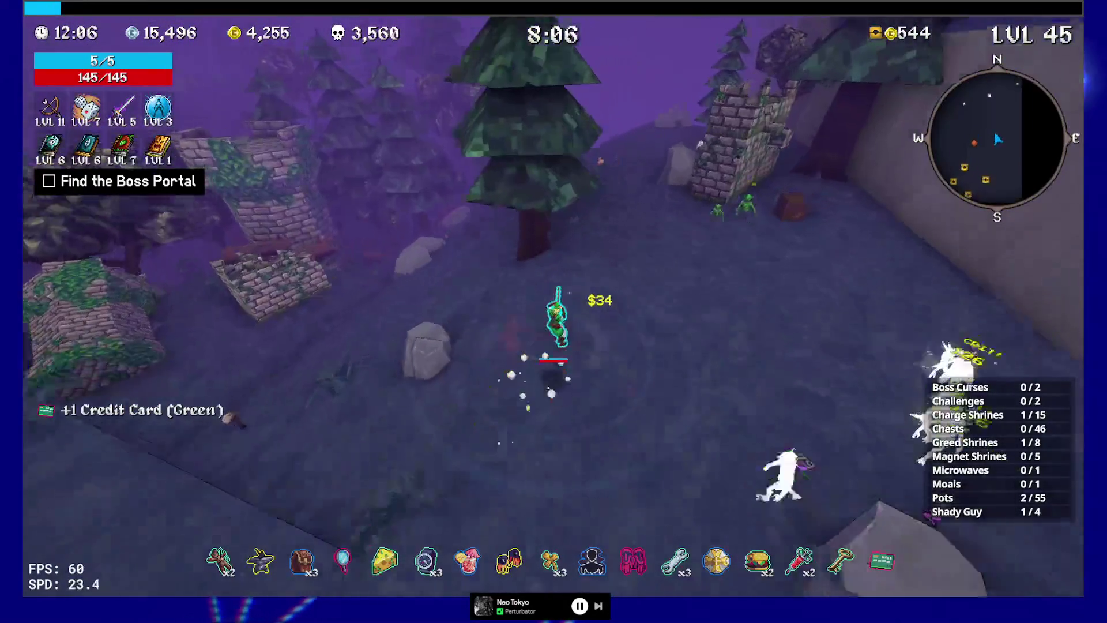
key(w)
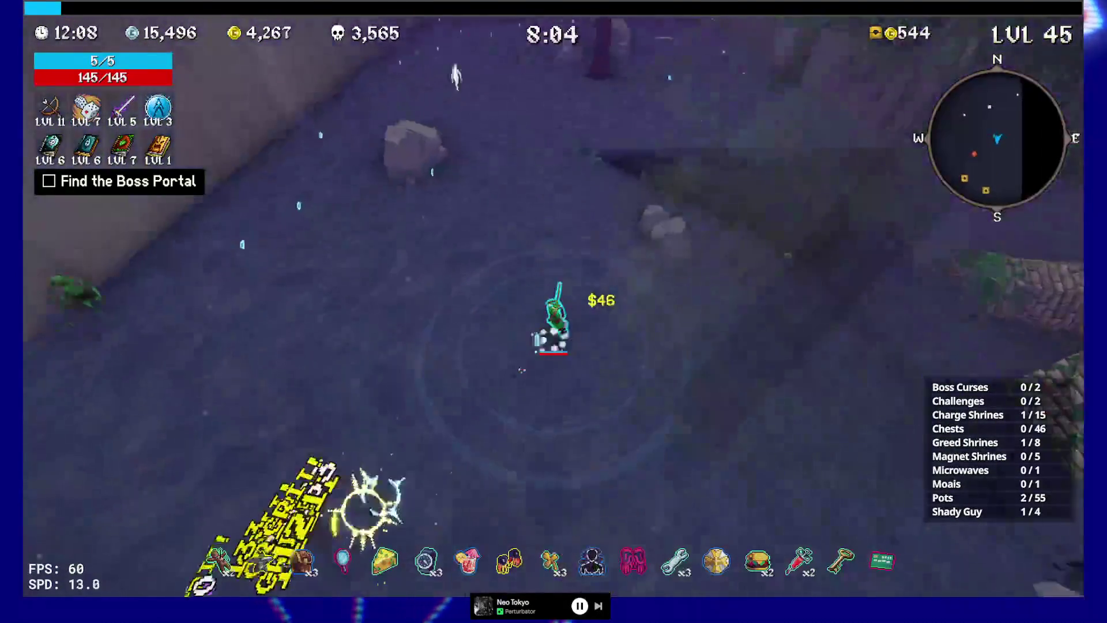
key(w)
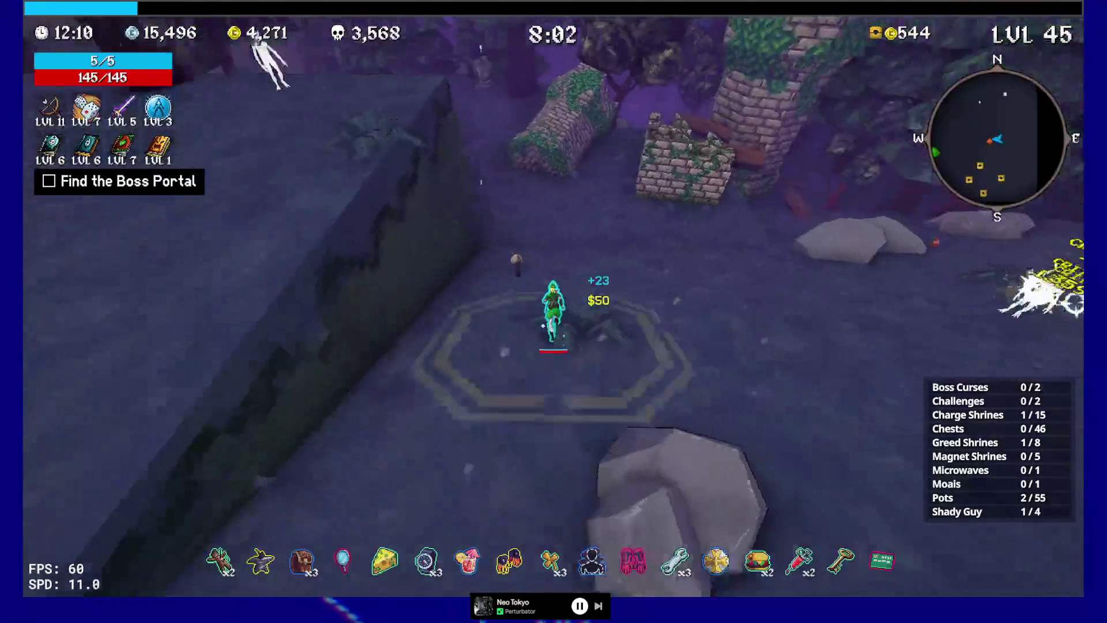
key(w)
key(e)
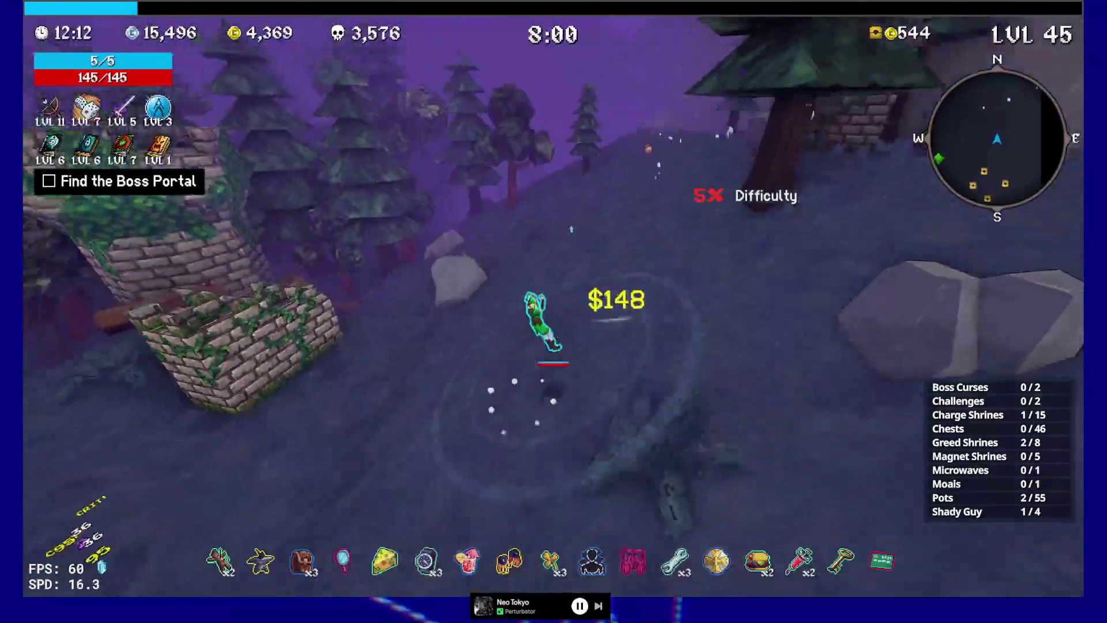
Run through the ruins and forest clearing, collecting gold and pots, to the stone wall.
key(w)
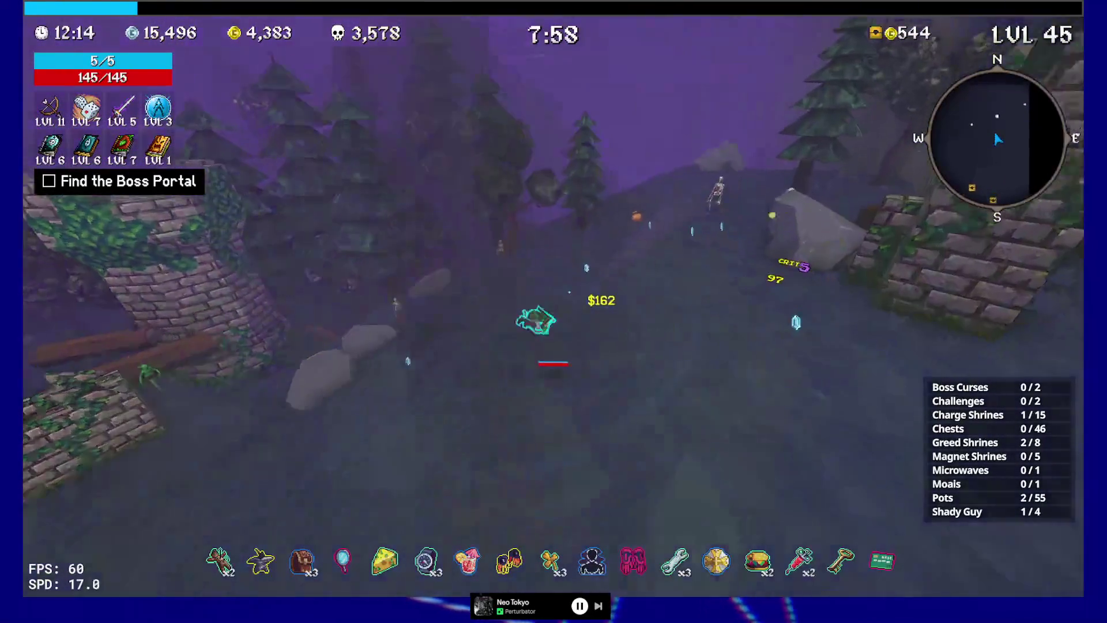
key(w)
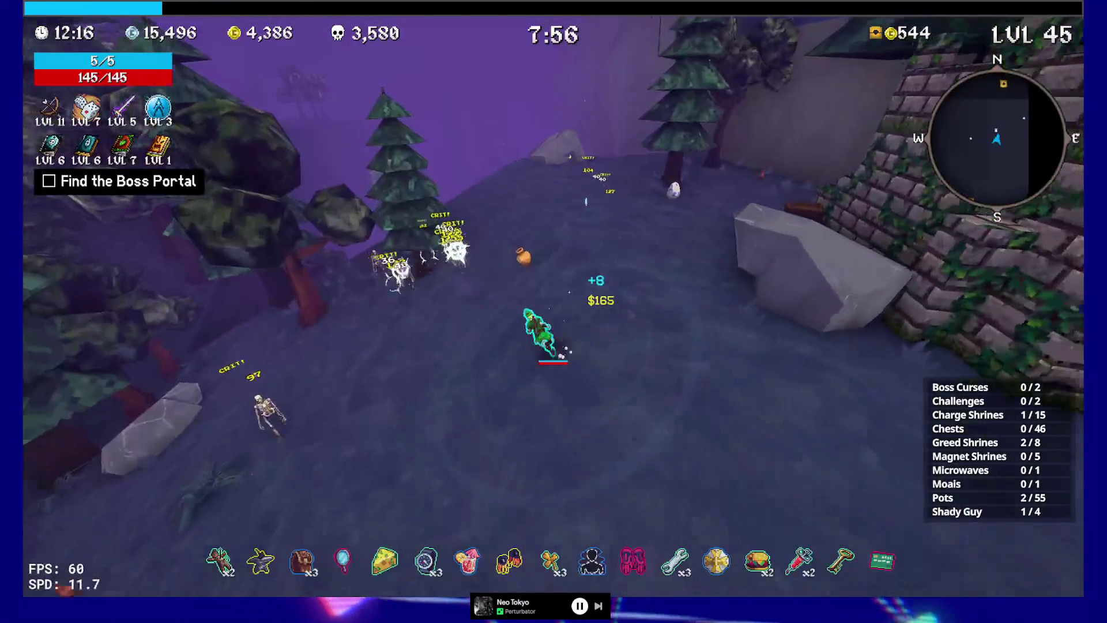
key(w)
key(w)
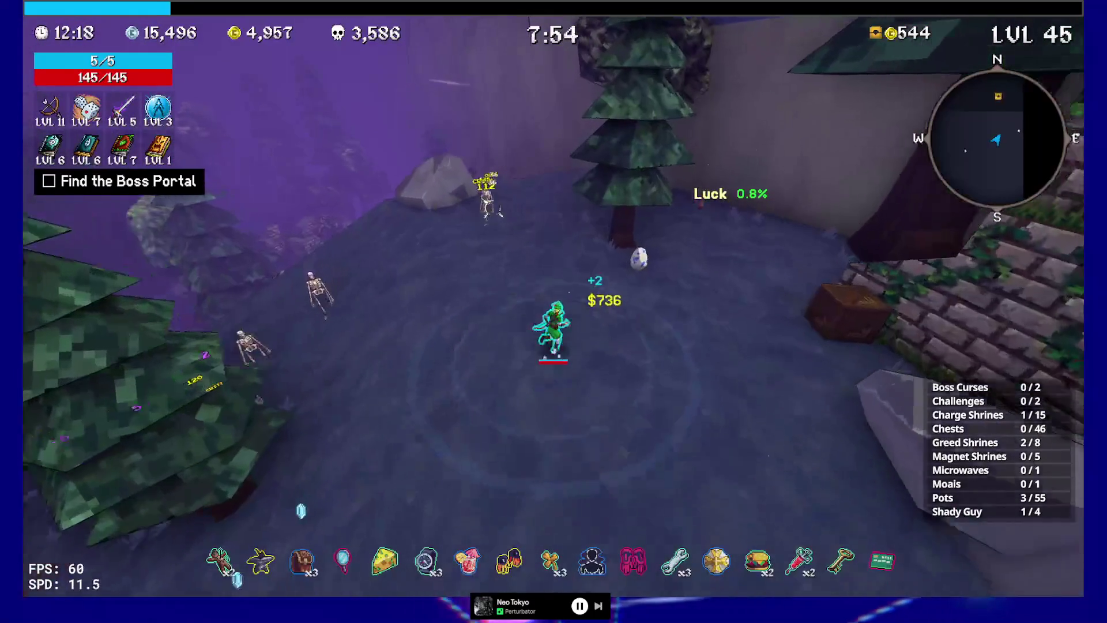
key(w)
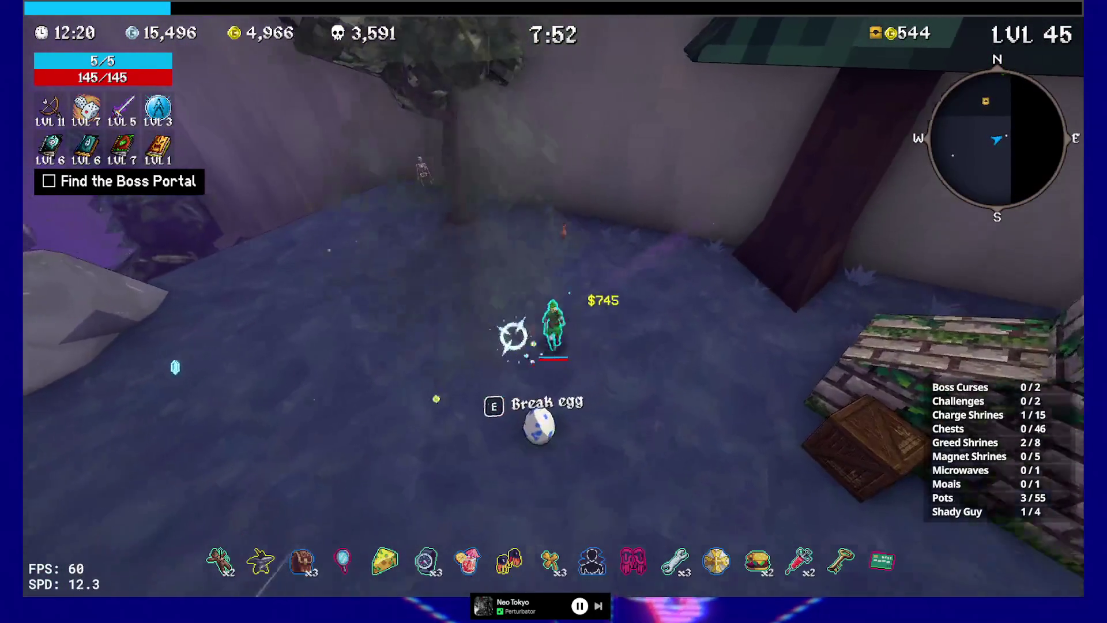
key(w)
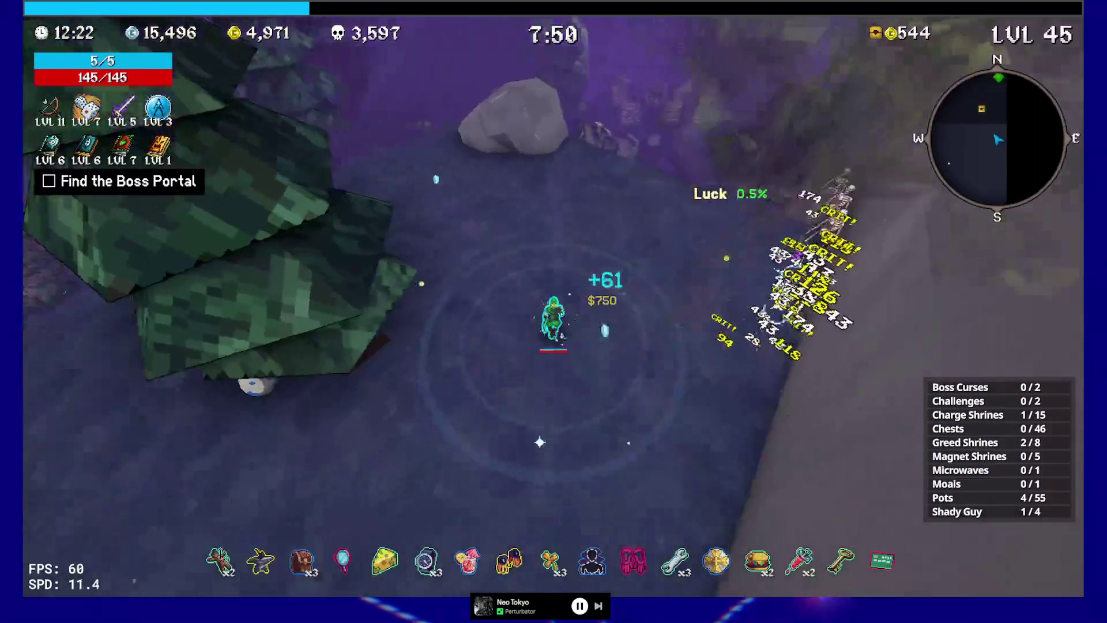
key(w)
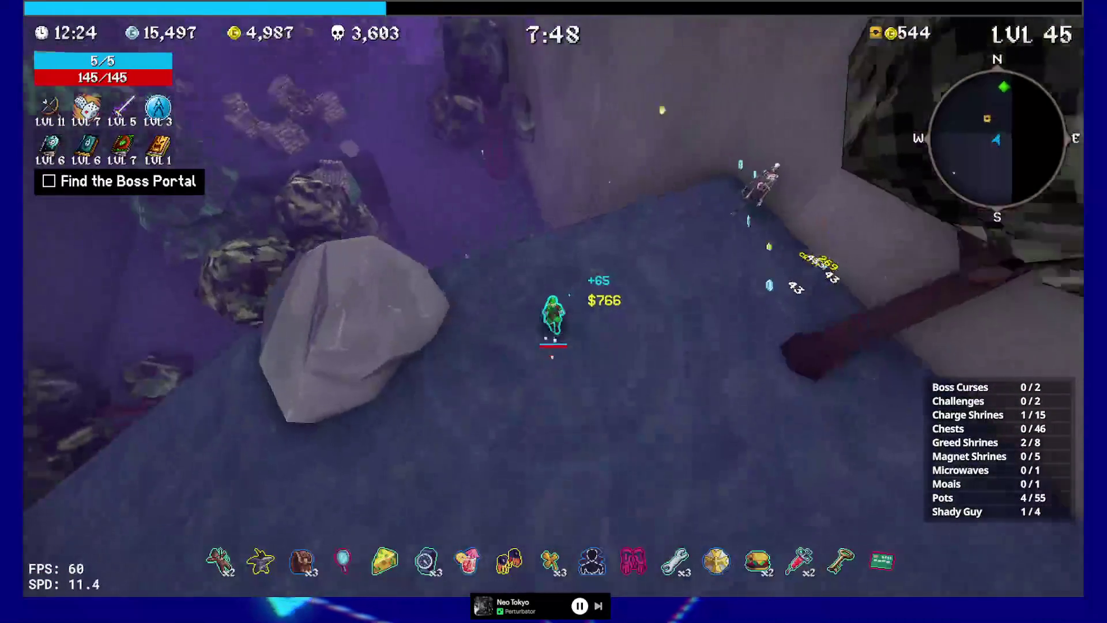
Climb the stone wall and slope to open the Shady Guy's shop.
key(w)
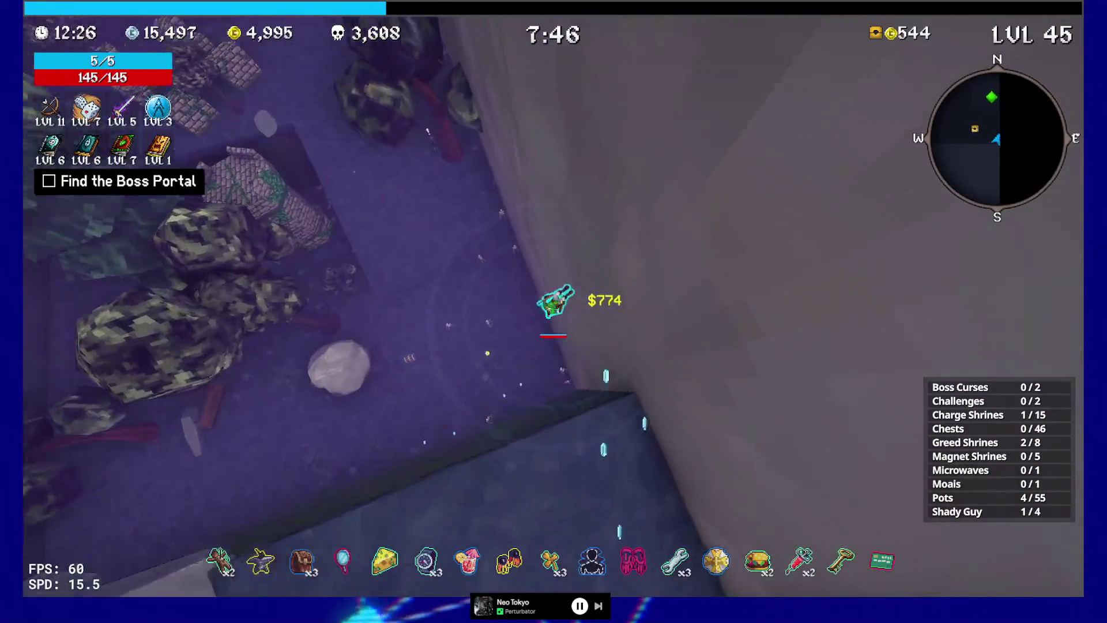
key(w)
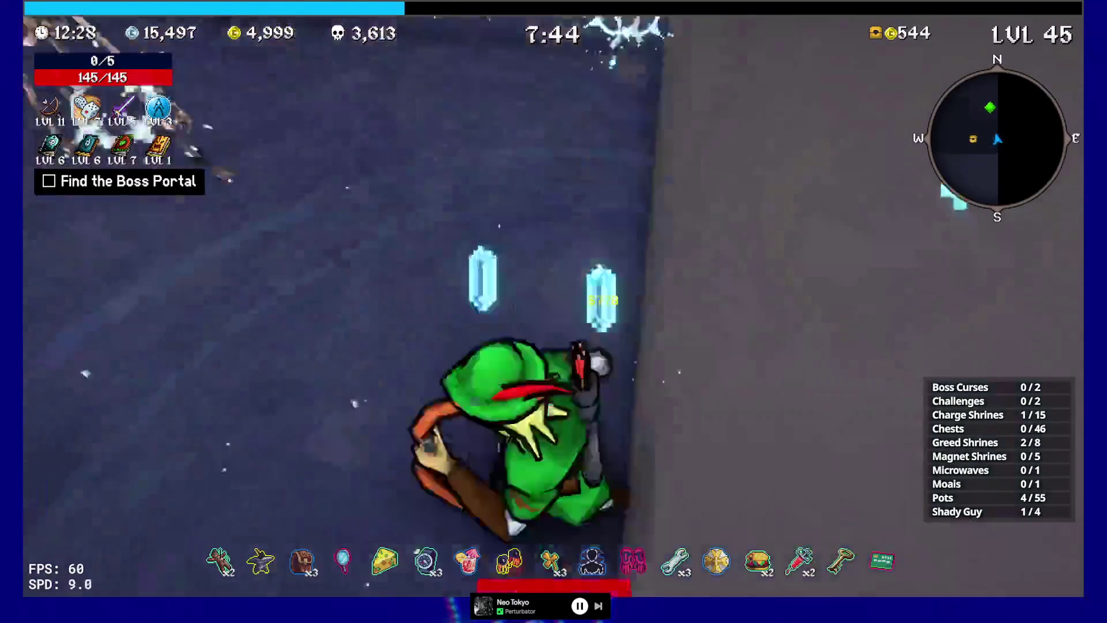
key(w)
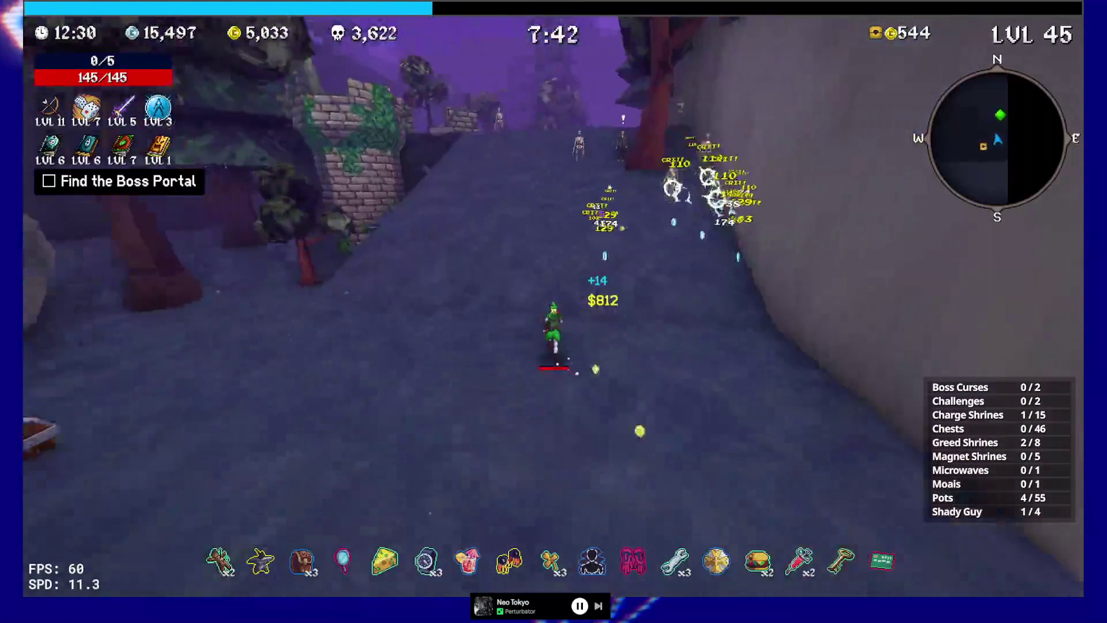
key(w)
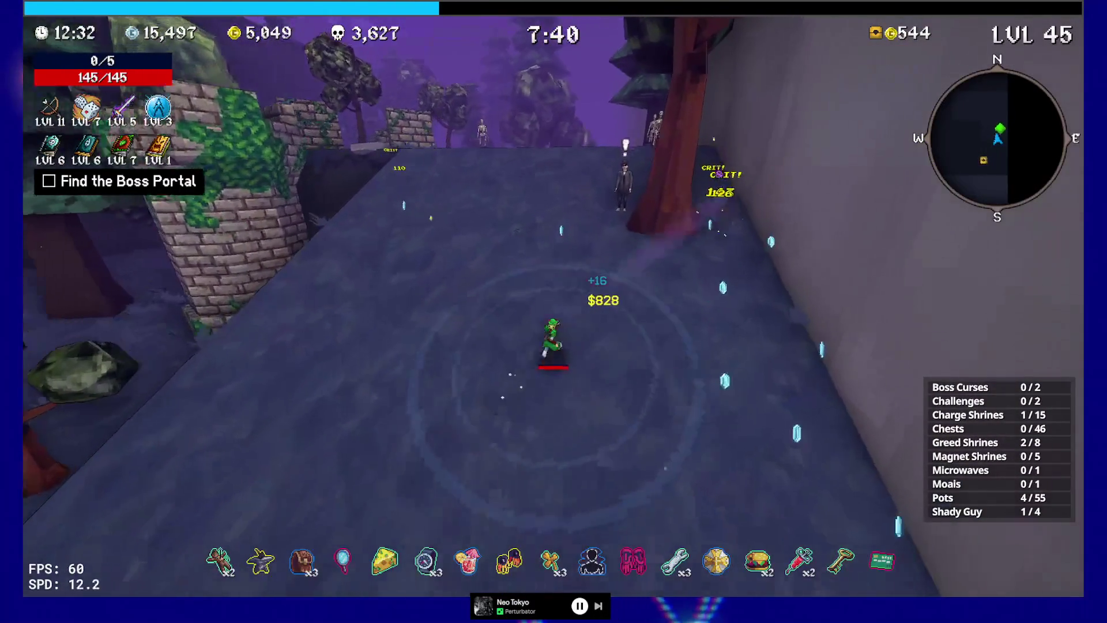
key(w)
key(e)
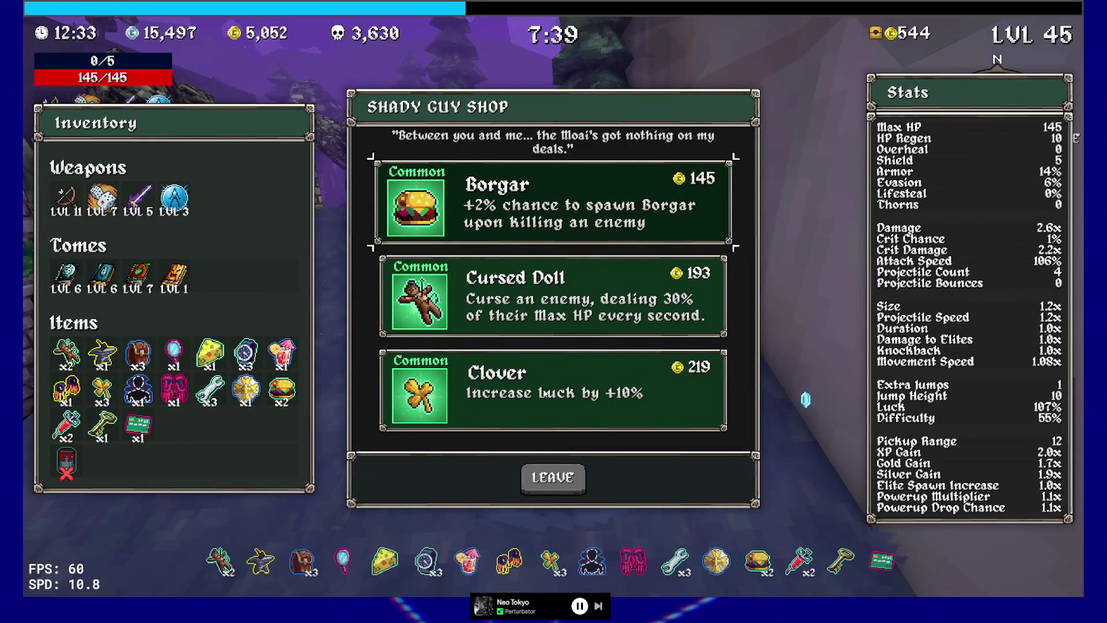
Buy the Clover from the first Shady Guy, then run on through the forest.
click(541, 393)
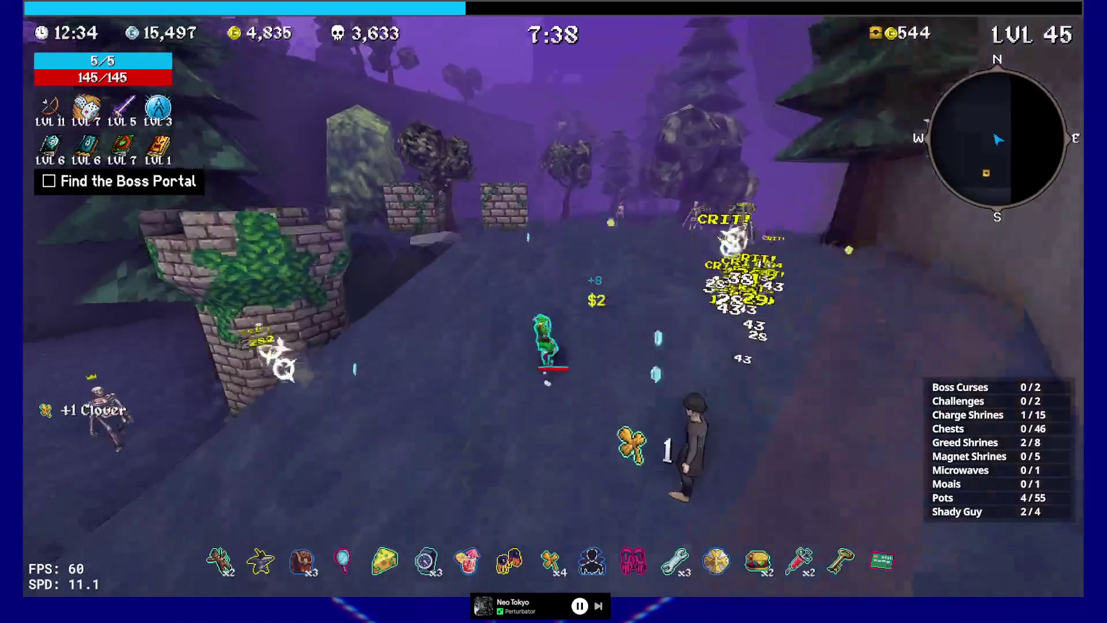
key(w)
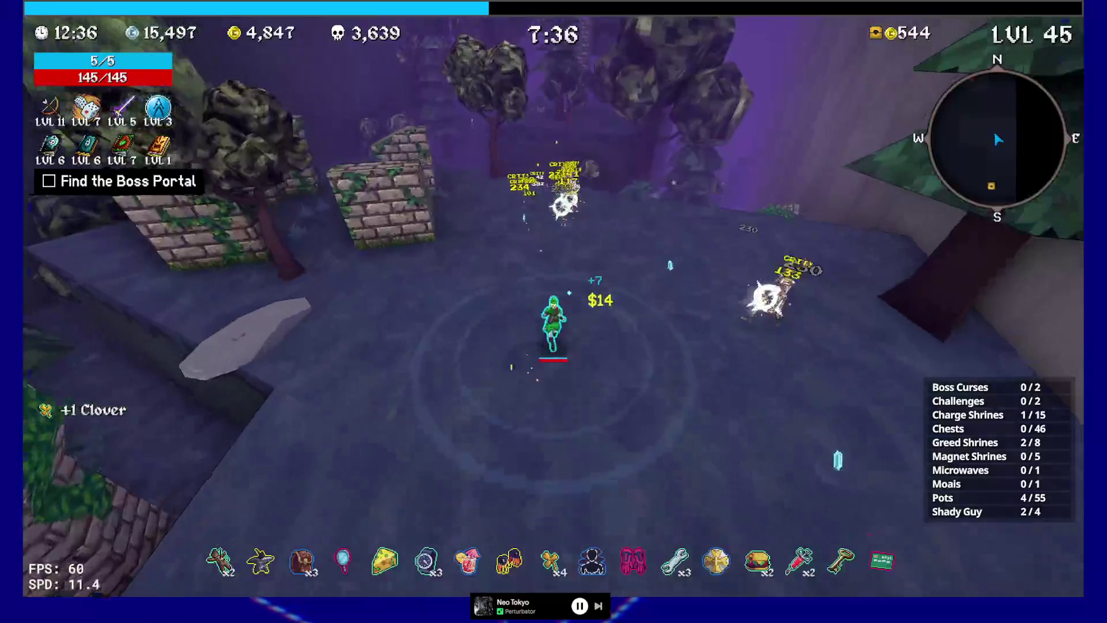
key(w)
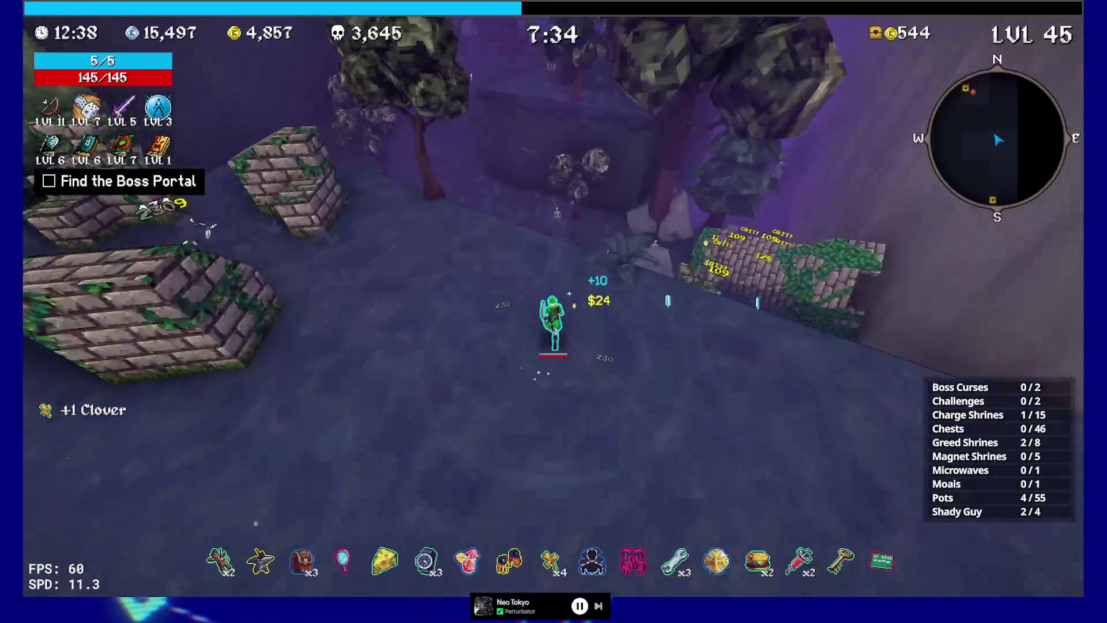
key(w)
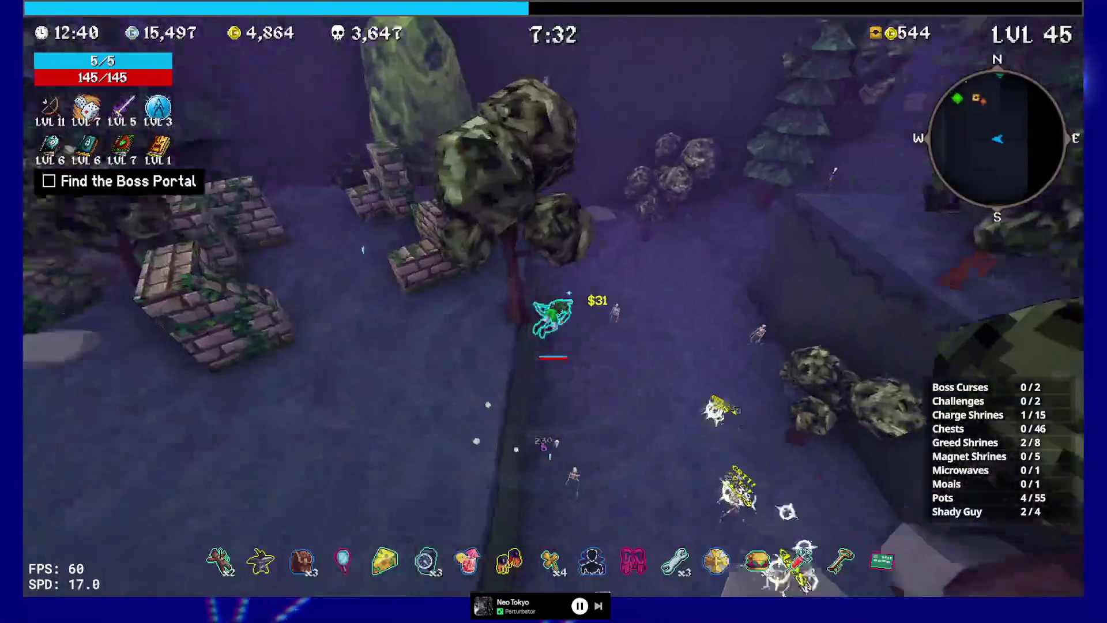
key(w)
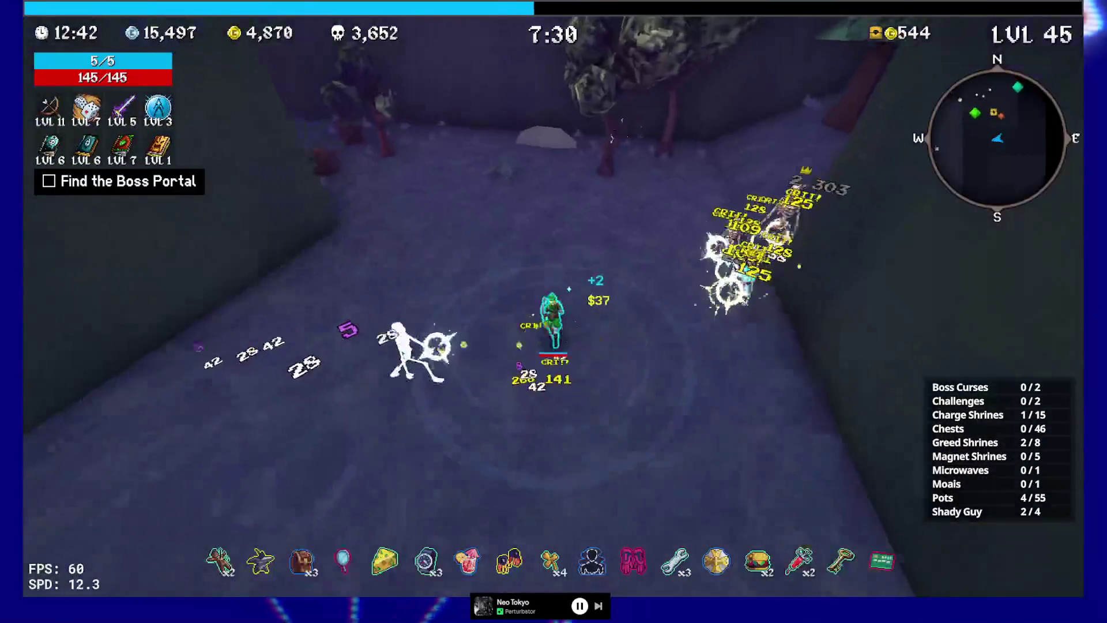
key(w)
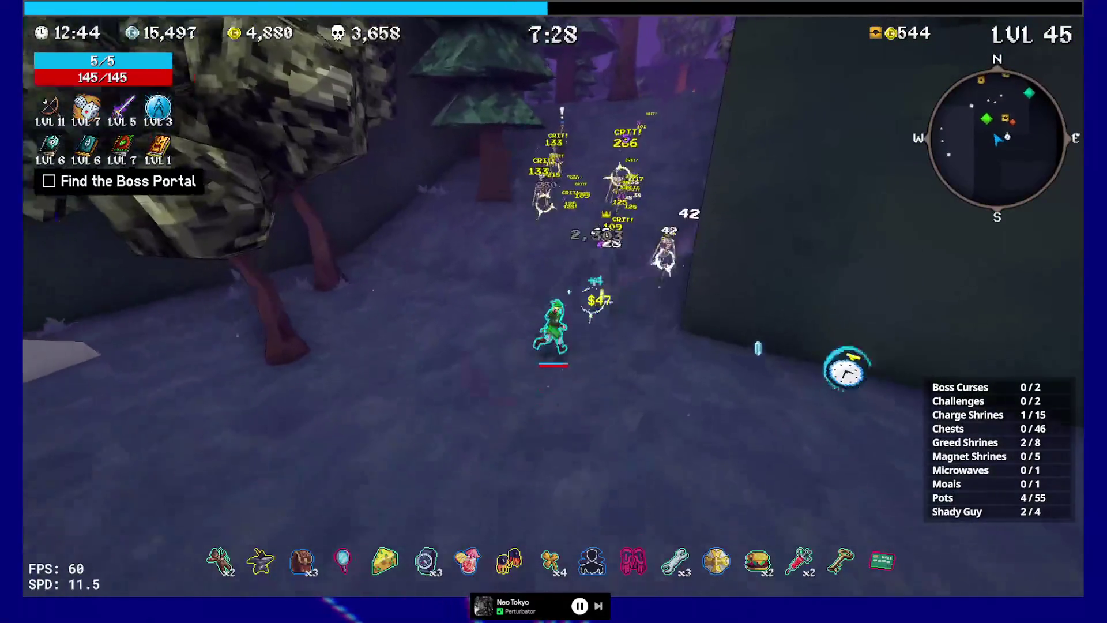
Reach the next Shady Guy and buy a fourth Backpack for 259 gold.
key(w)
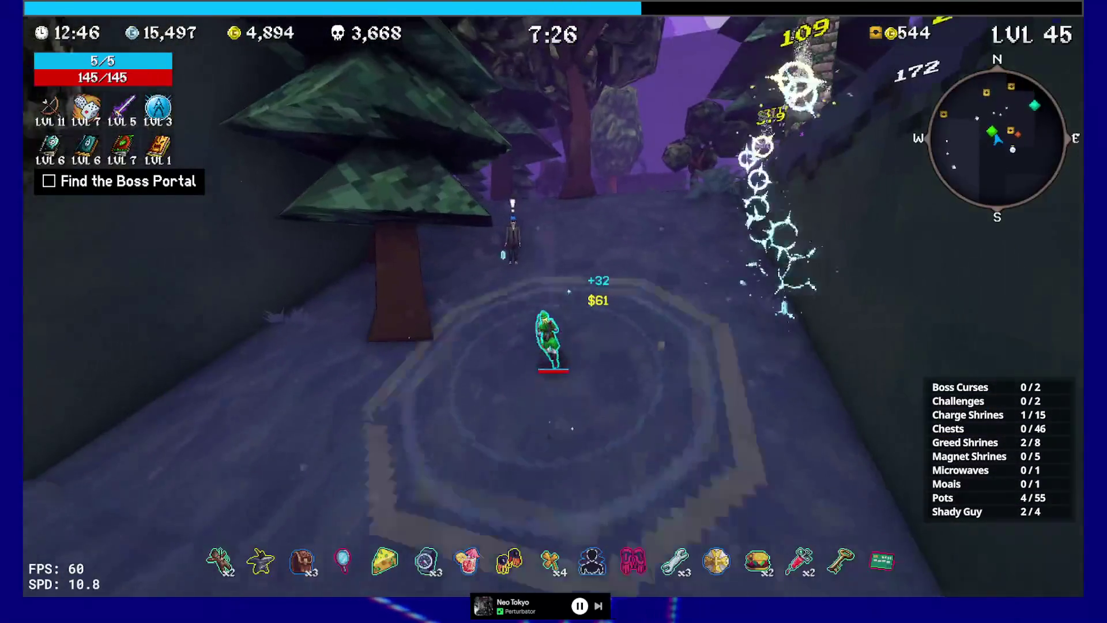
key(w)
key(e)
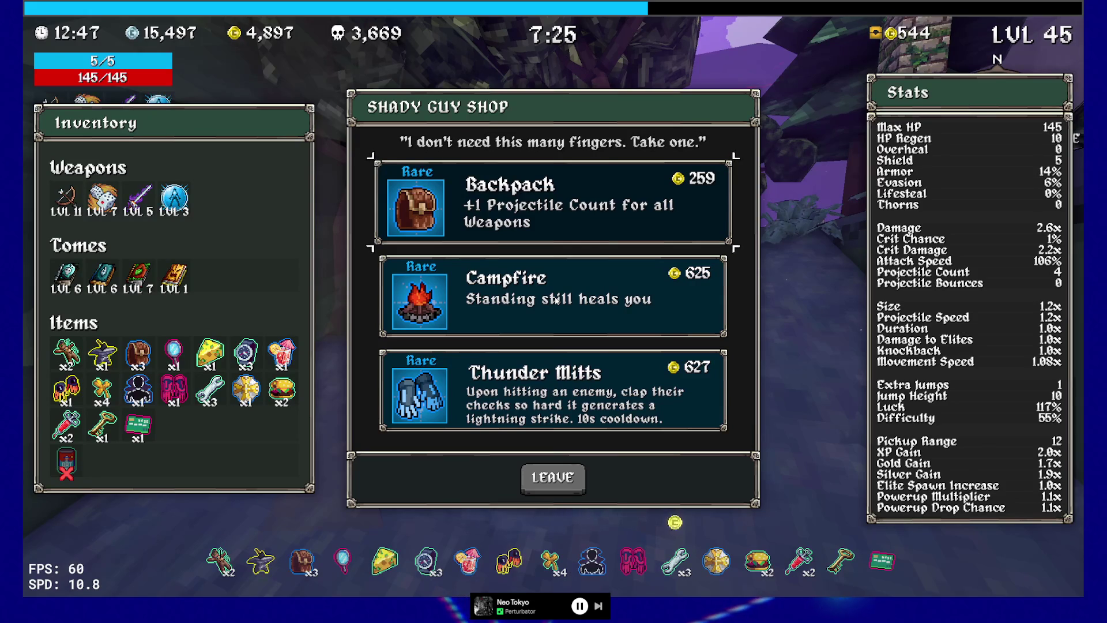
click(520, 196)
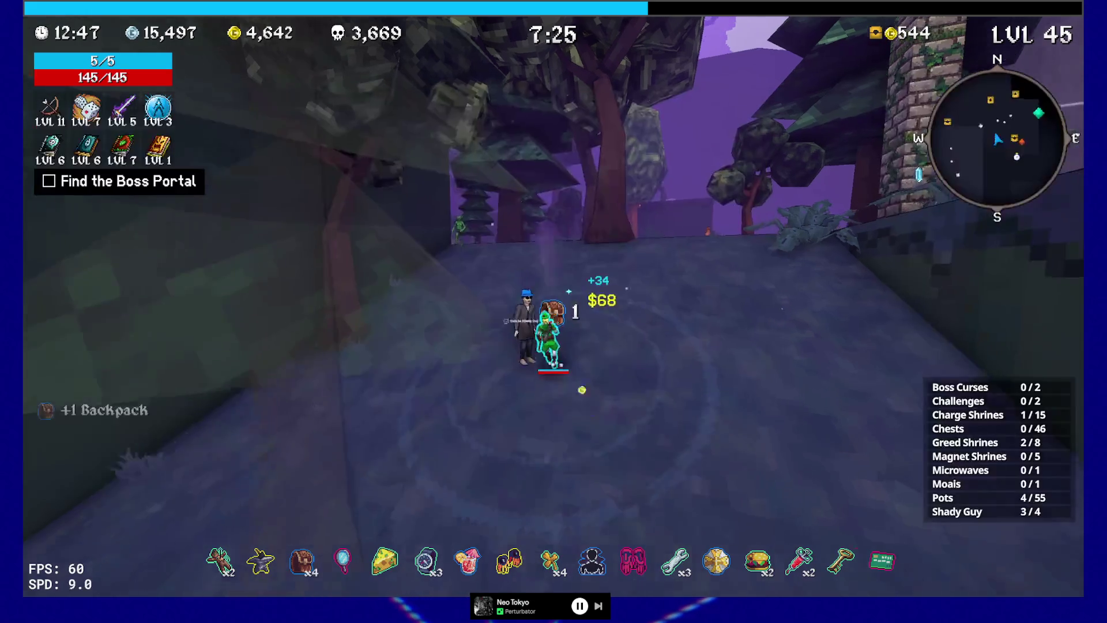
Fight northward to level 46 and upgrade the Cursed Tome to level 2.
key(w)
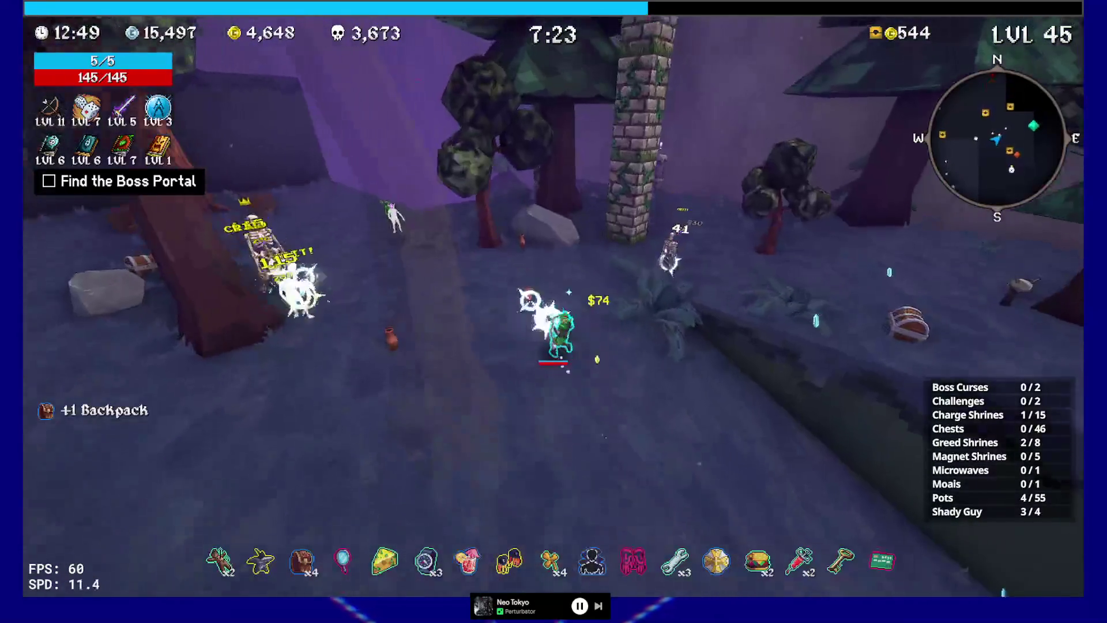
key(w)
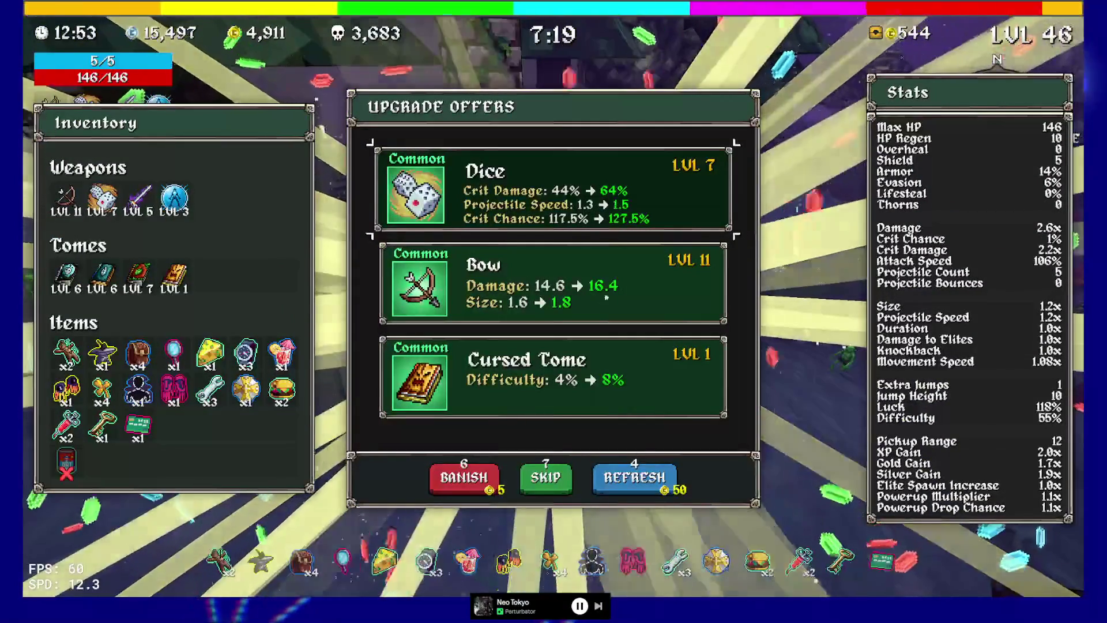
click(568, 378)
Activate the greed shrine, then claim 11.8% Size from the Charge Shrine.
key(w)
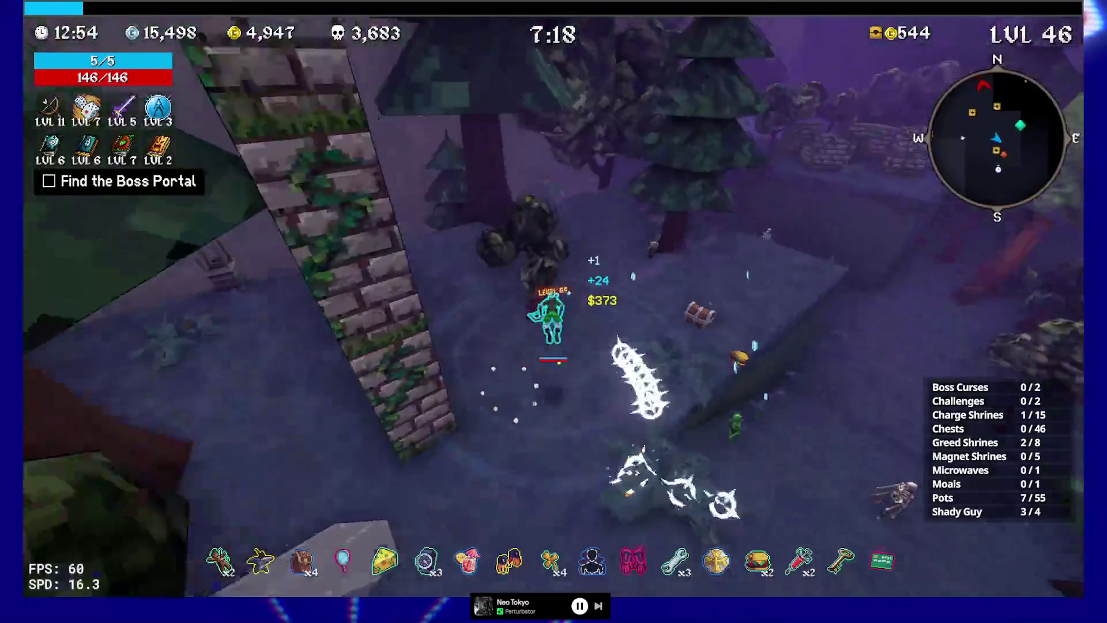
key(e)
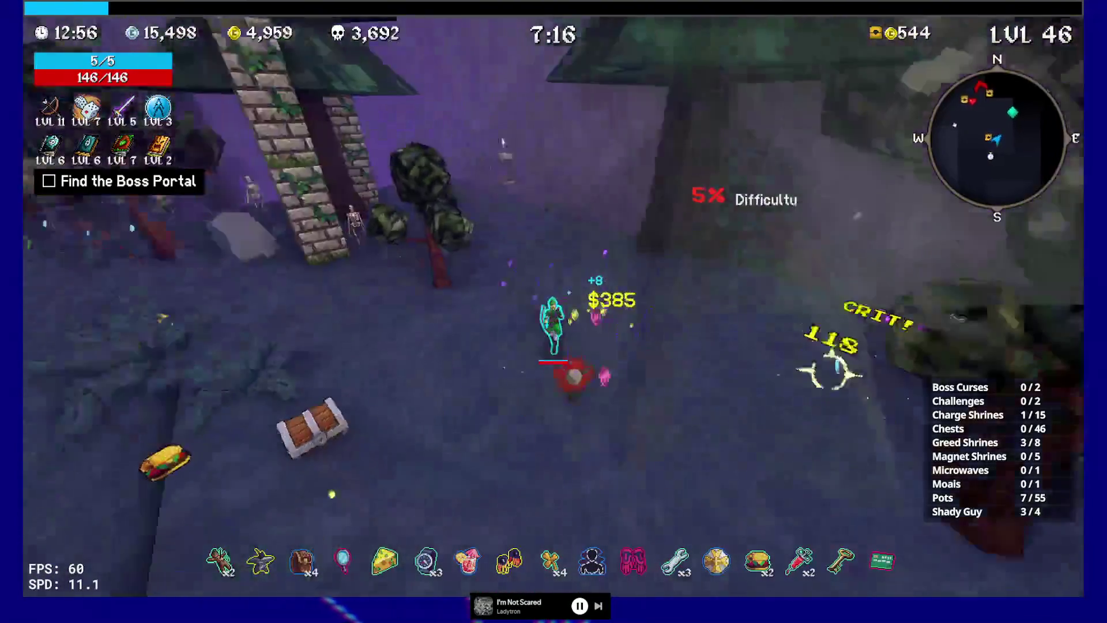
key(w)
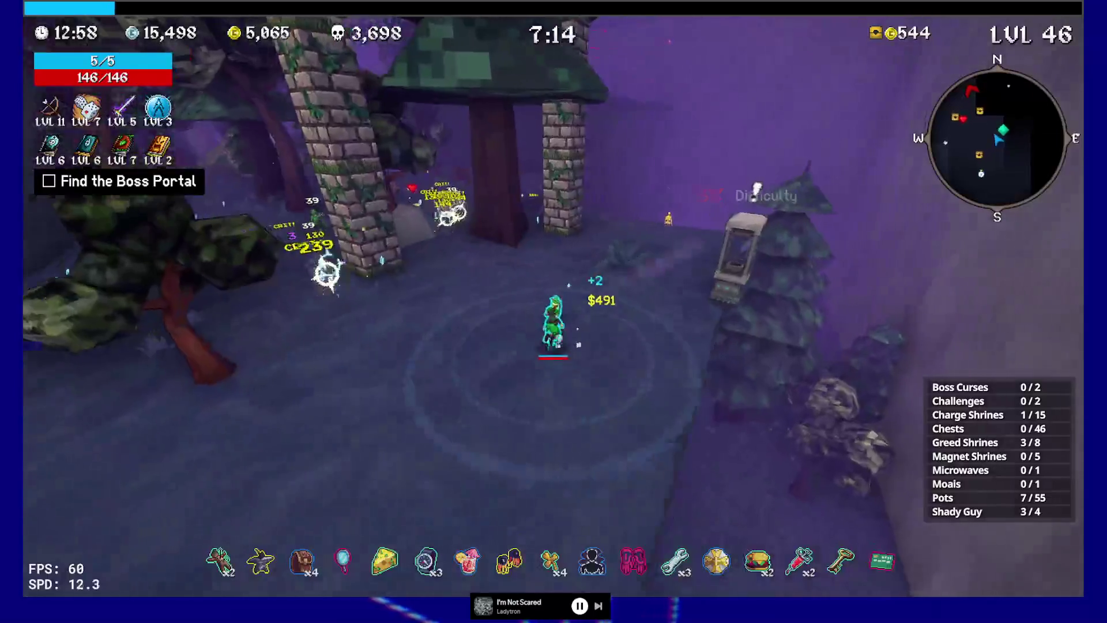
key(w)
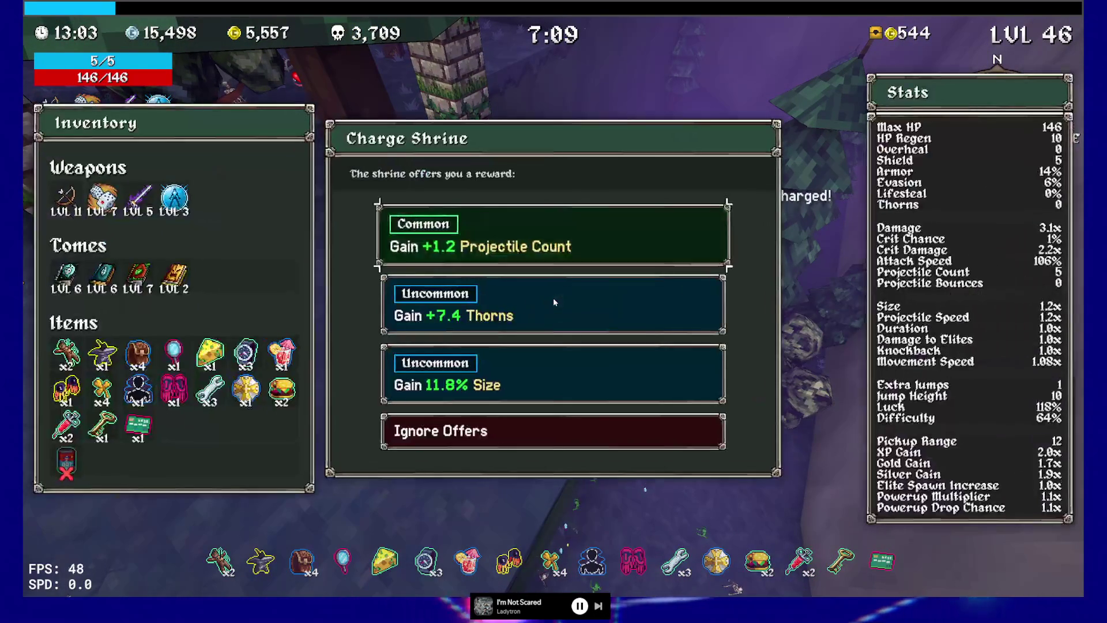
click(512, 358)
key(w)
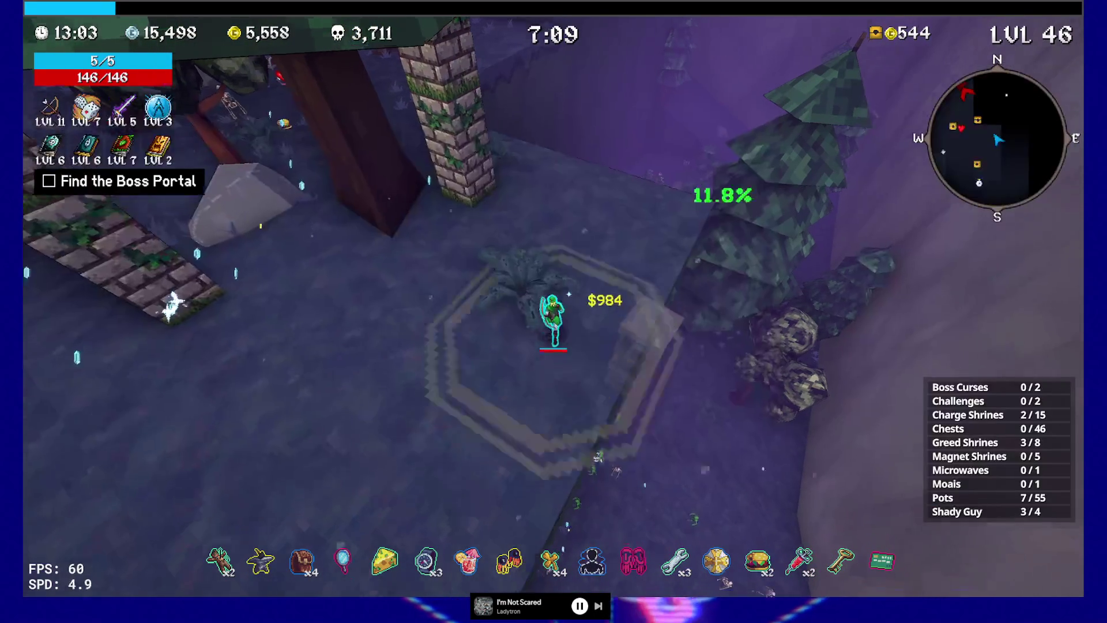
Check the full map for the boss portal and keep running toward it.
key(w)
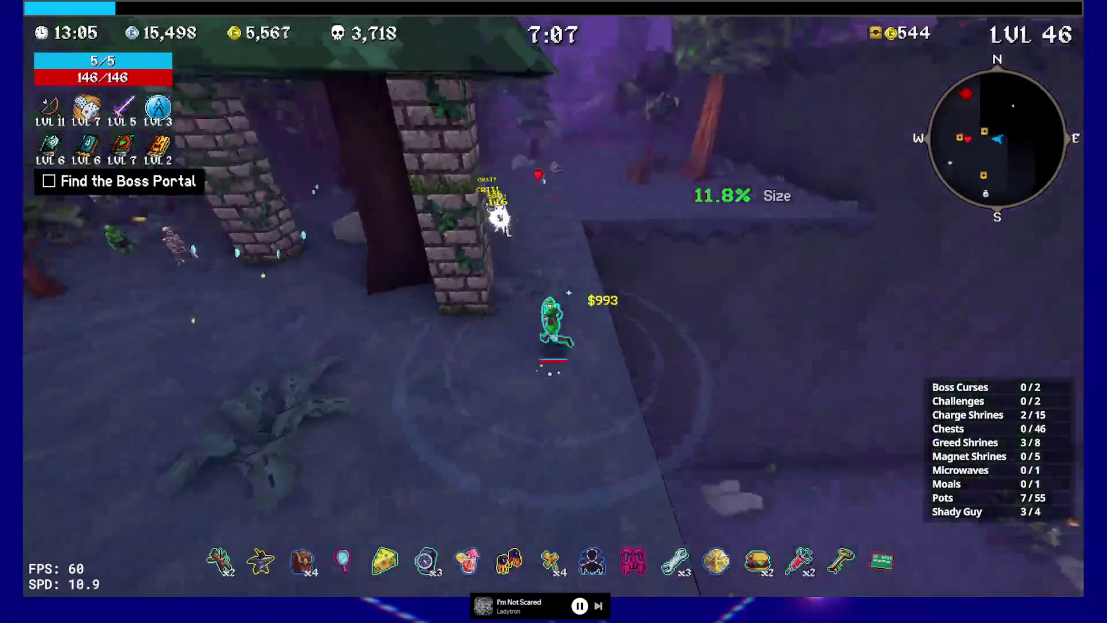
key(w)
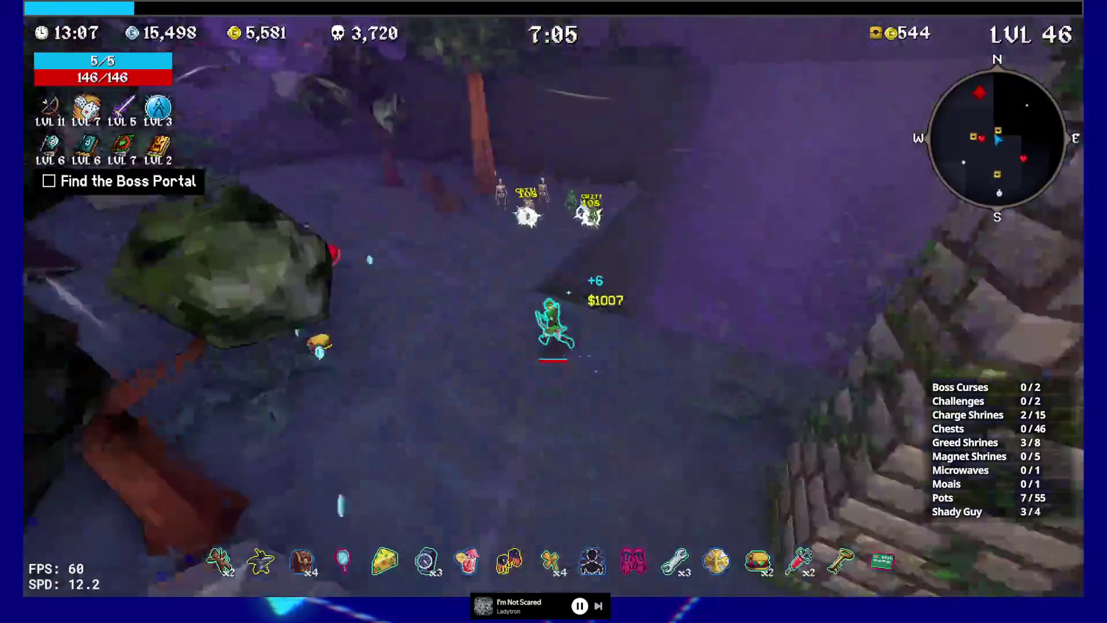
key(Tab)
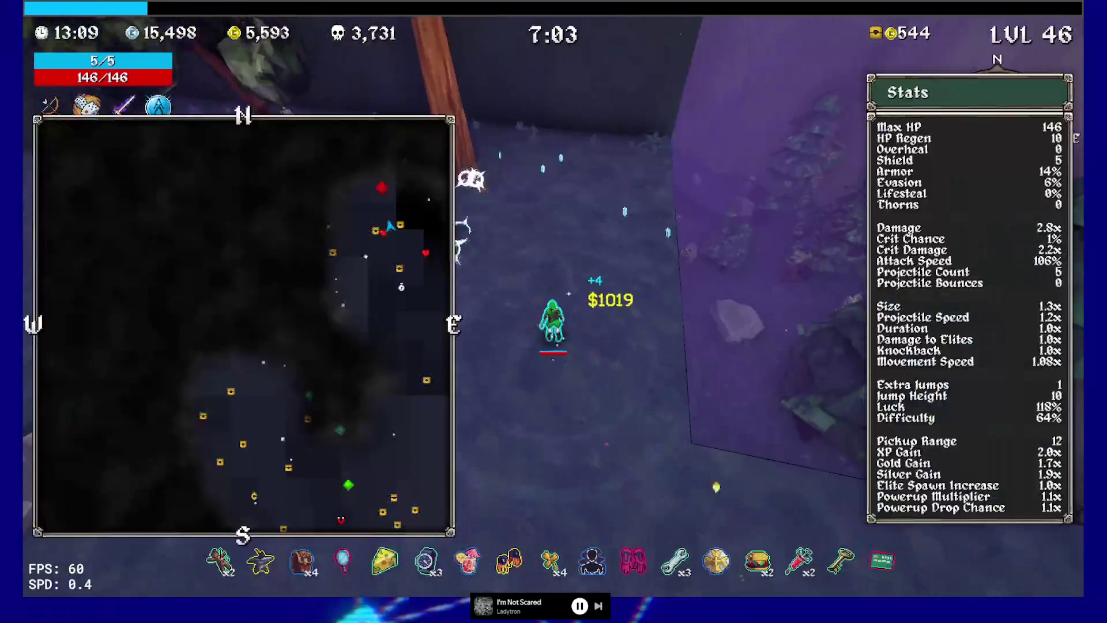
key(Tab)
key(w)
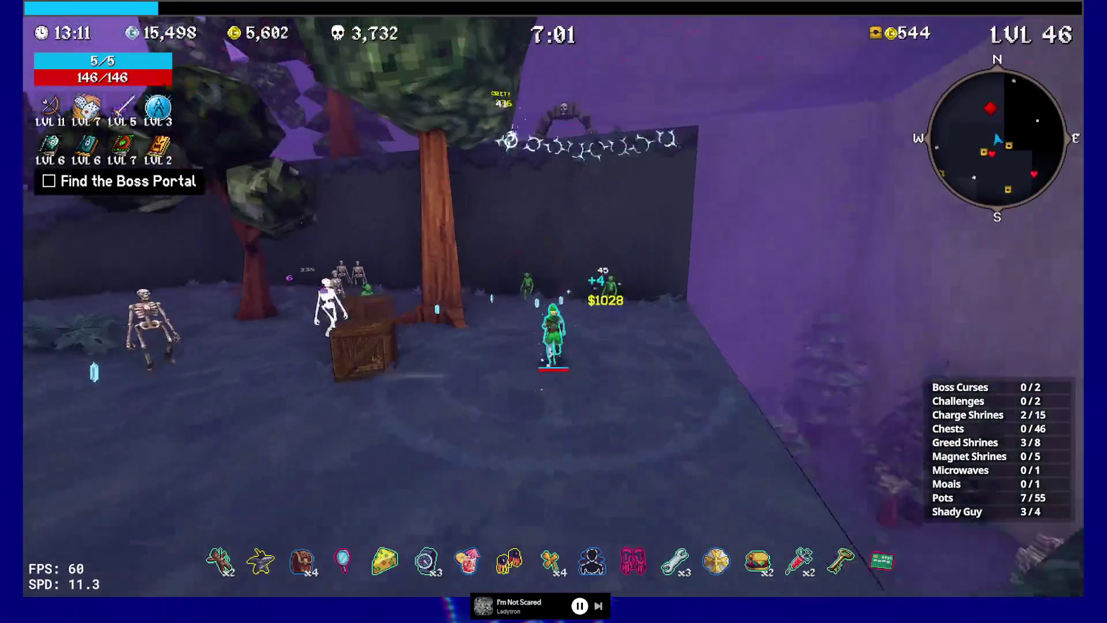
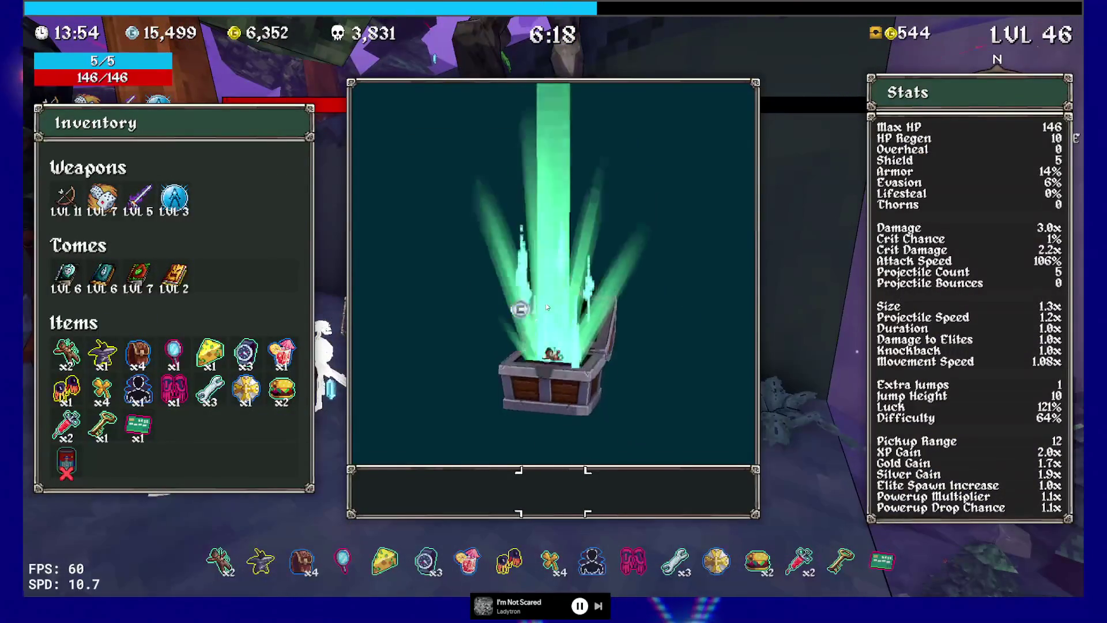
Take the Slippery Ring from the chest, then pick Dexecutioner, Luck Tome, Dice and Aura upgrades.
click(596, 486)
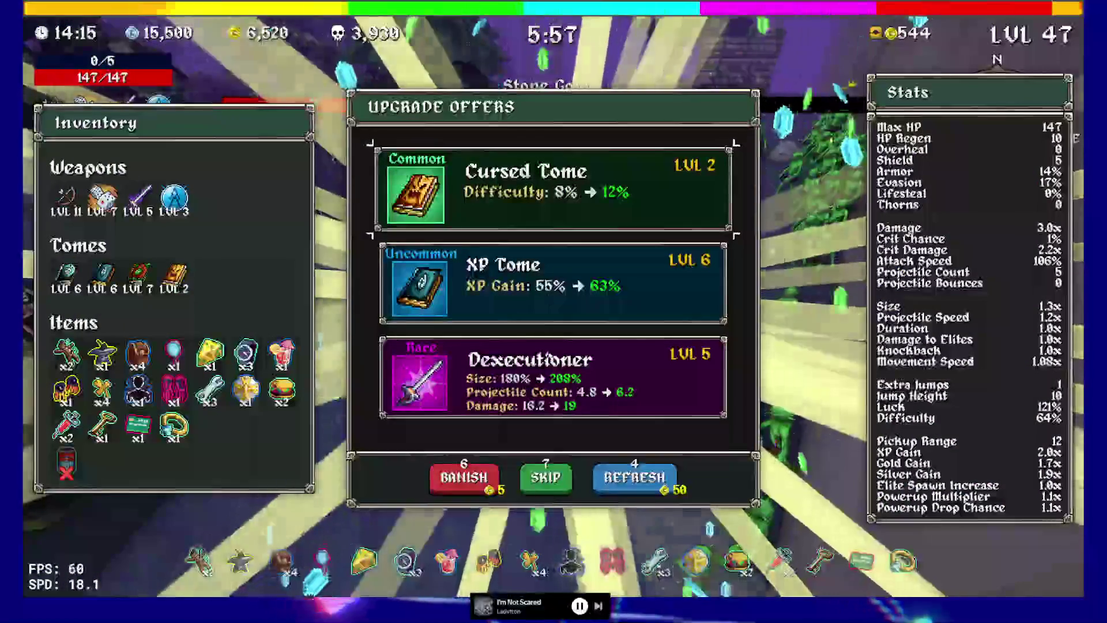
click(558, 377)
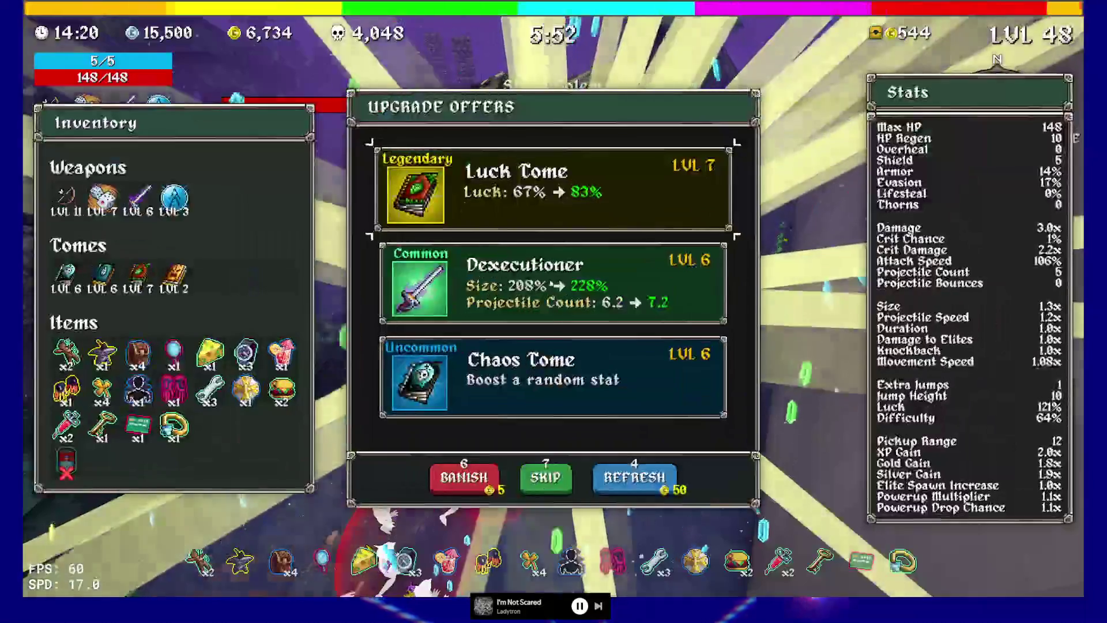
click(541, 199)
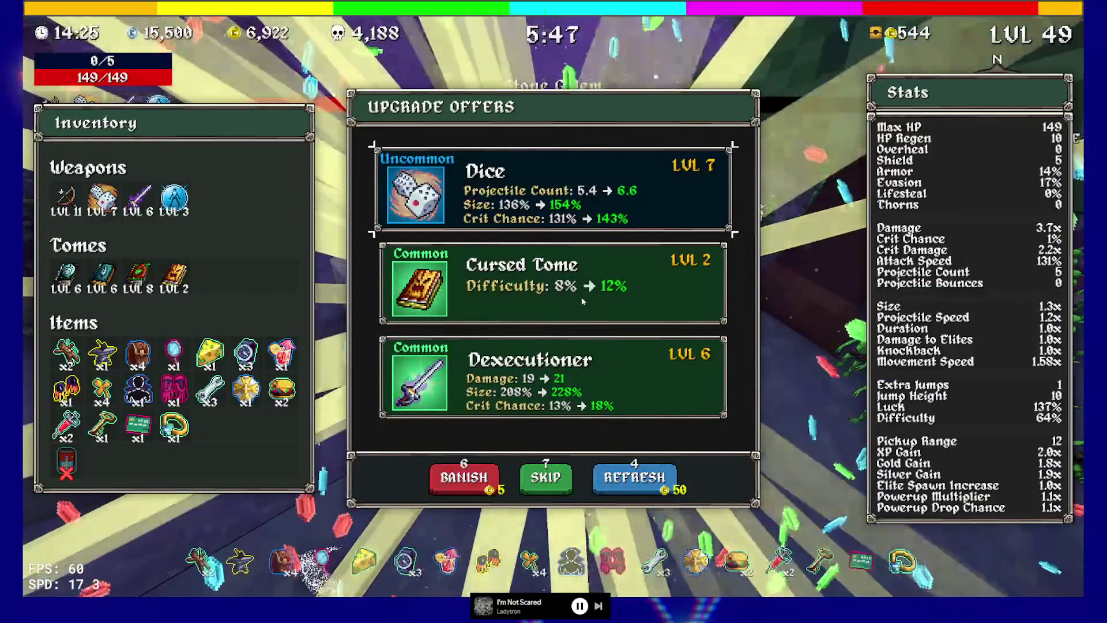
click(577, 196)
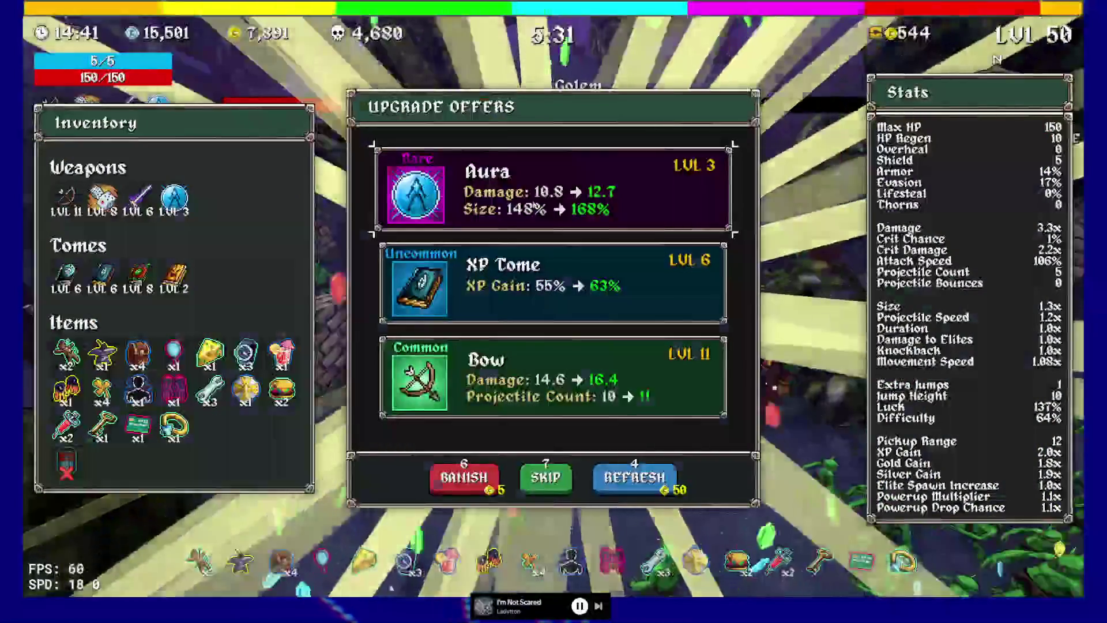
key(Return)
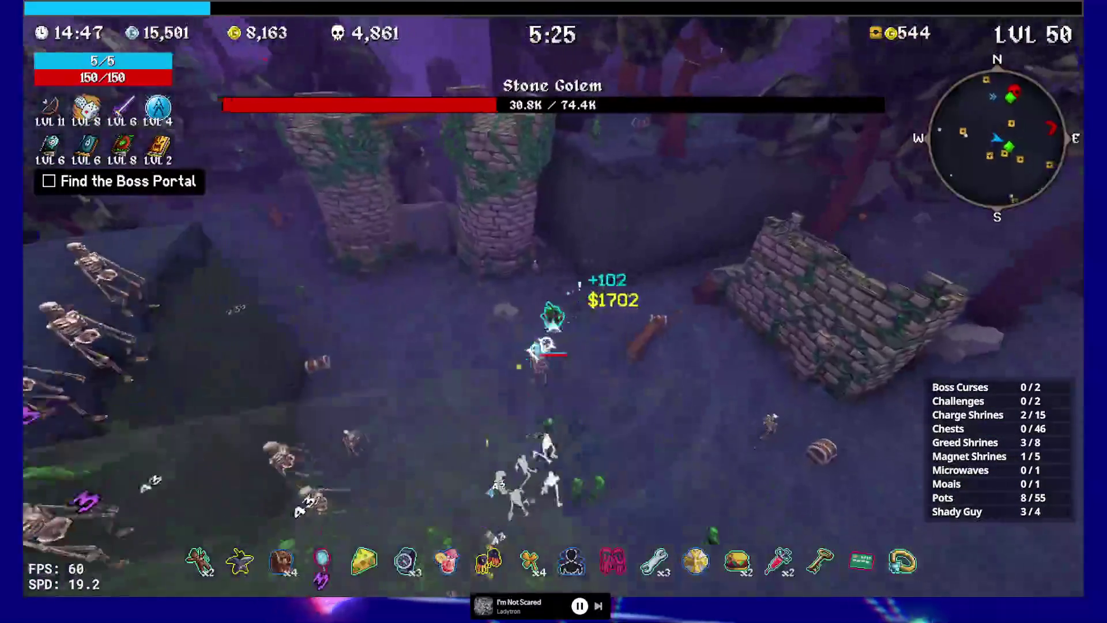
Buy the Campfire from the Shady Guy and advance on the Stone Golem.
key(e)
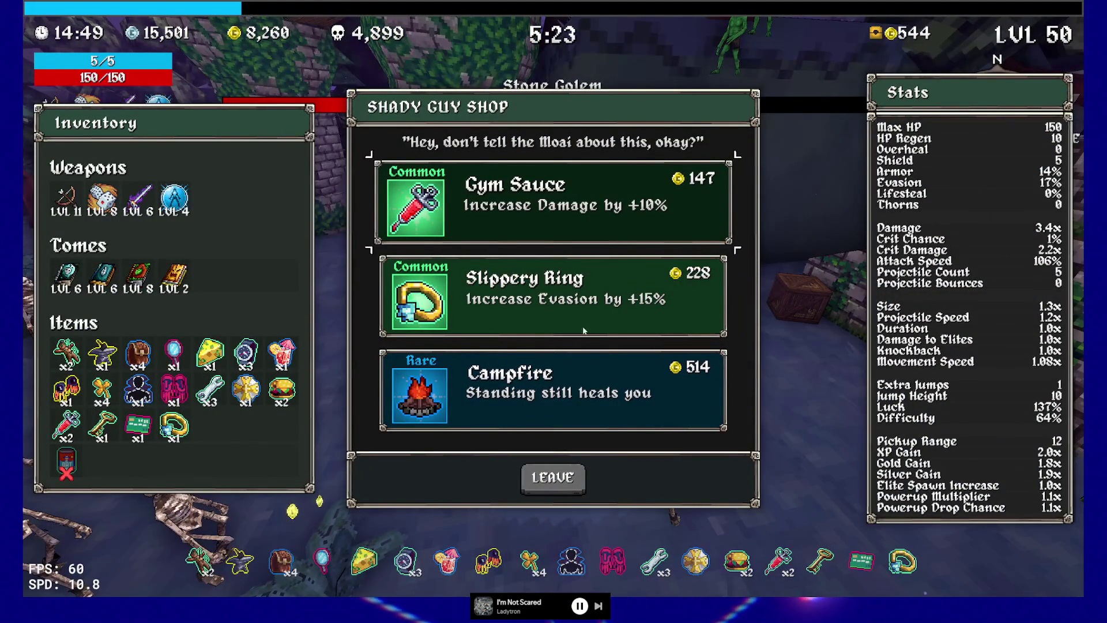
click(570, 404)
key(w)
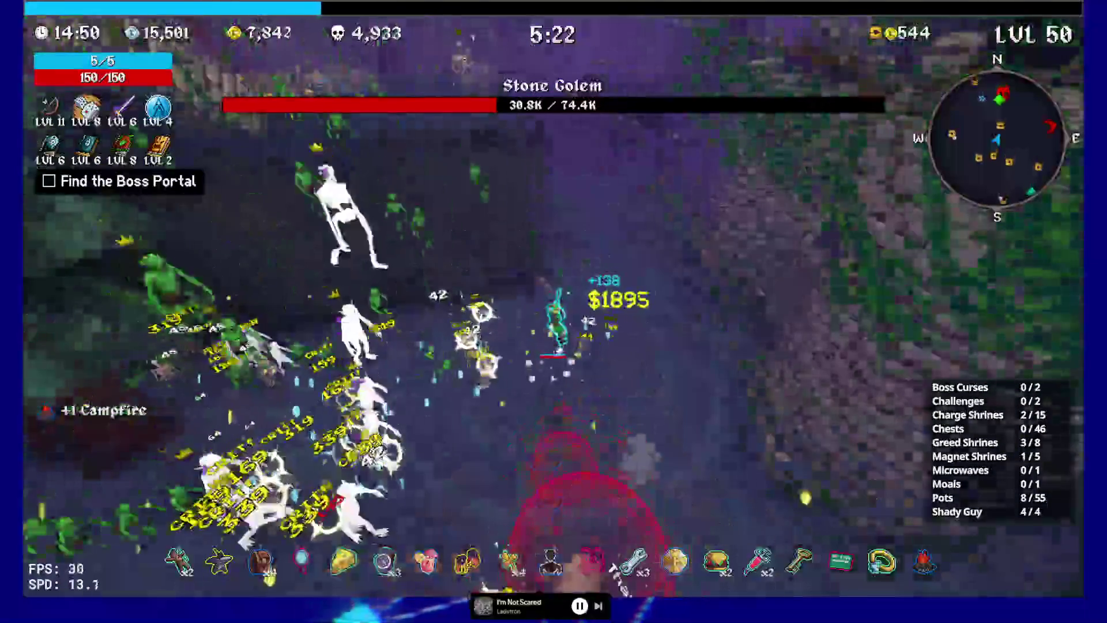
key(w)
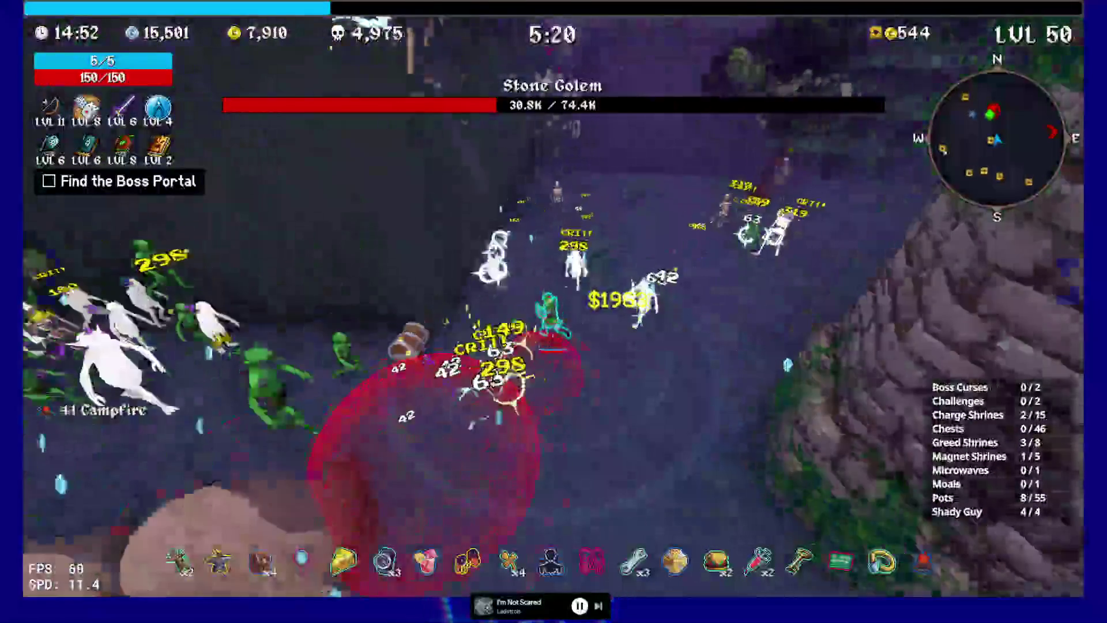
key(w)
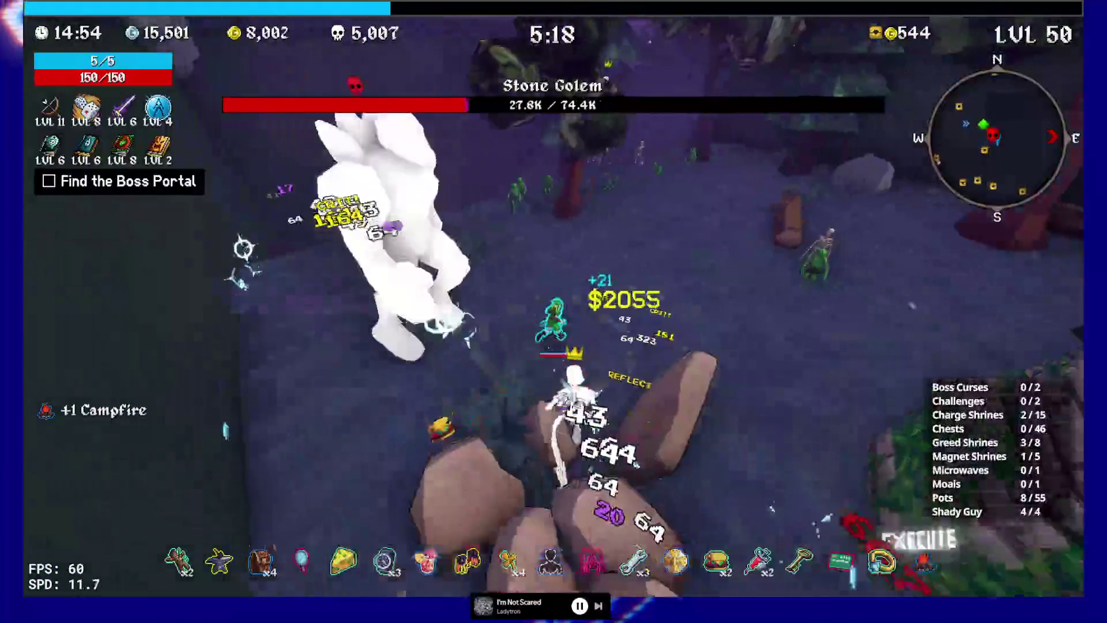
Circle the arena fighting the Stone Golem until it drops to about 2.7K health.
key(w)
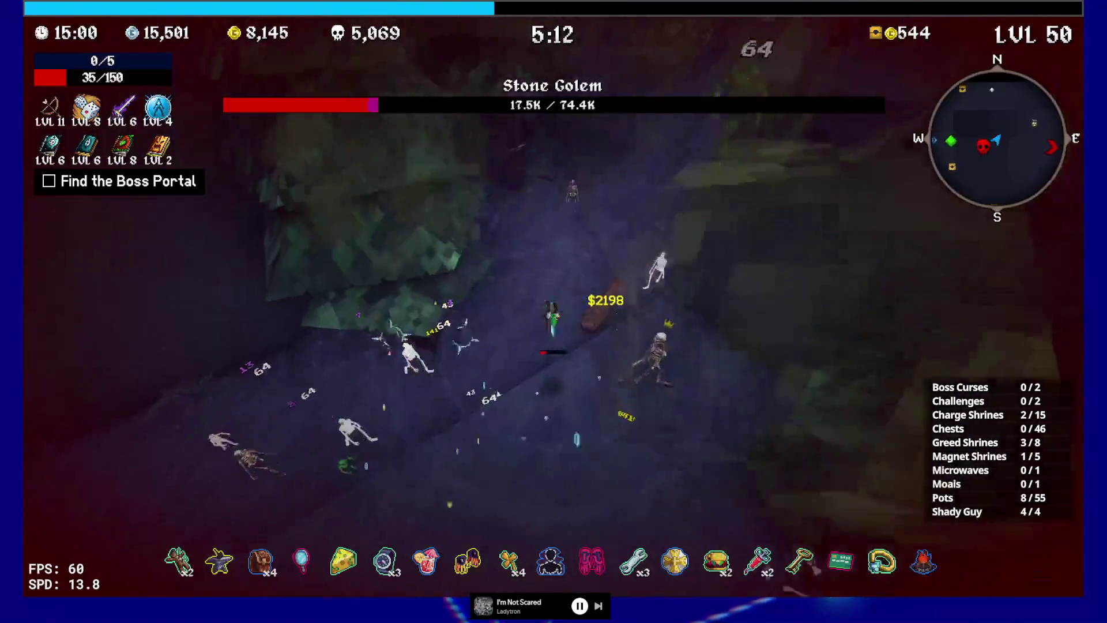
key(w)
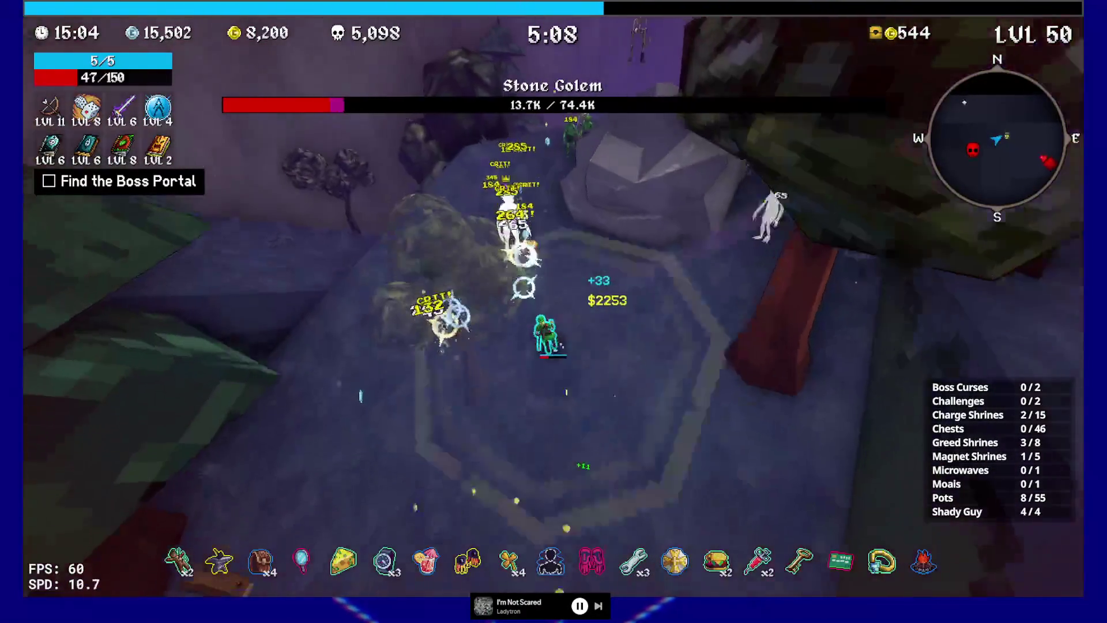
key(w)
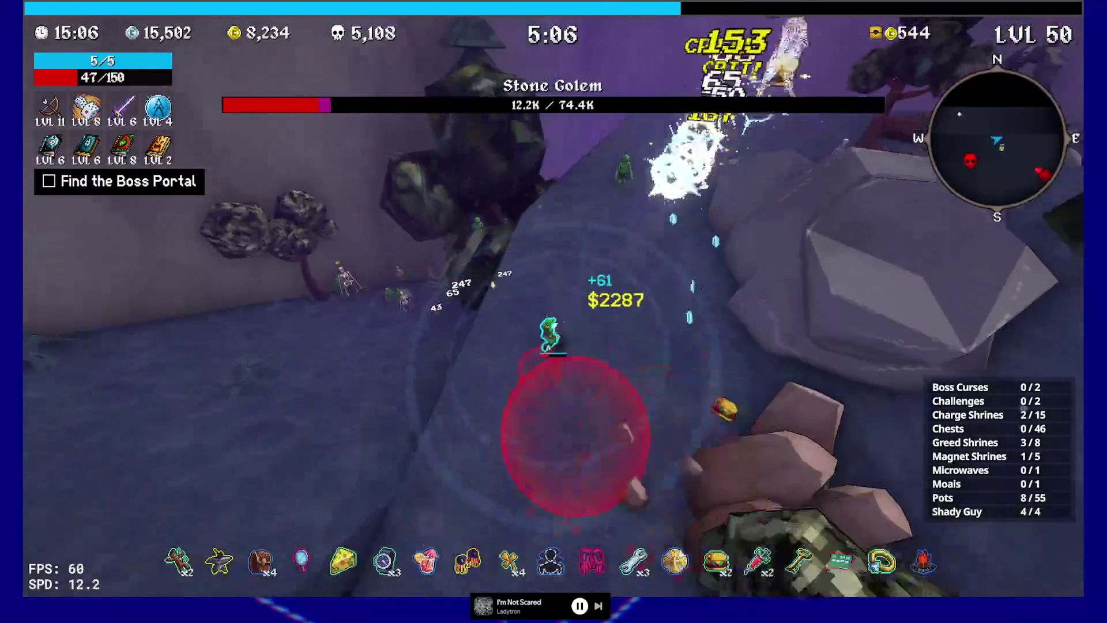
key(w)
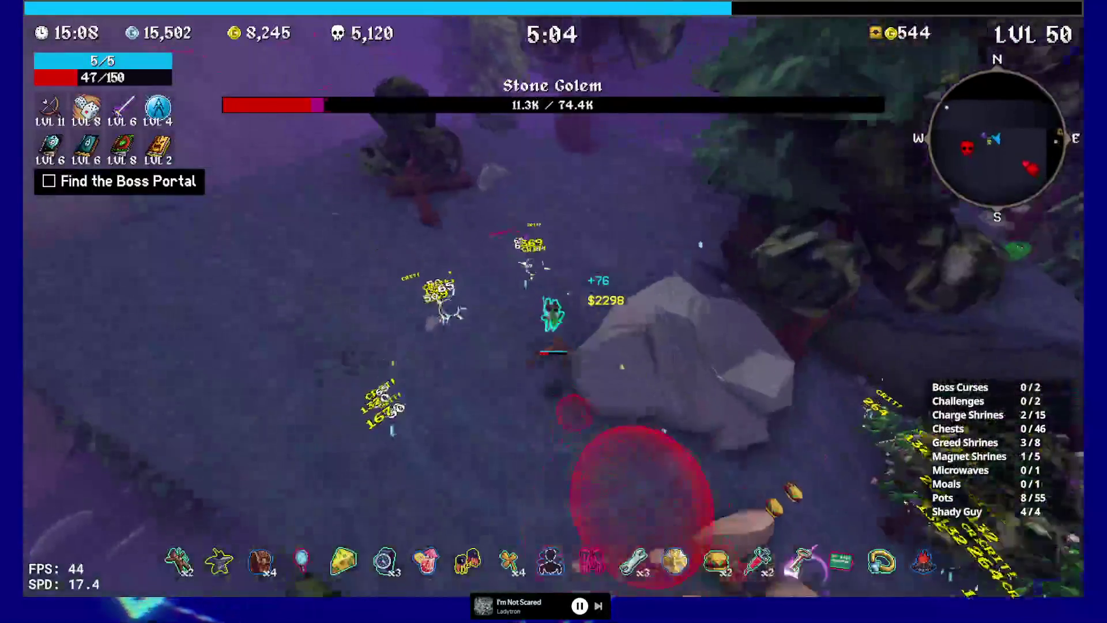
key(w)
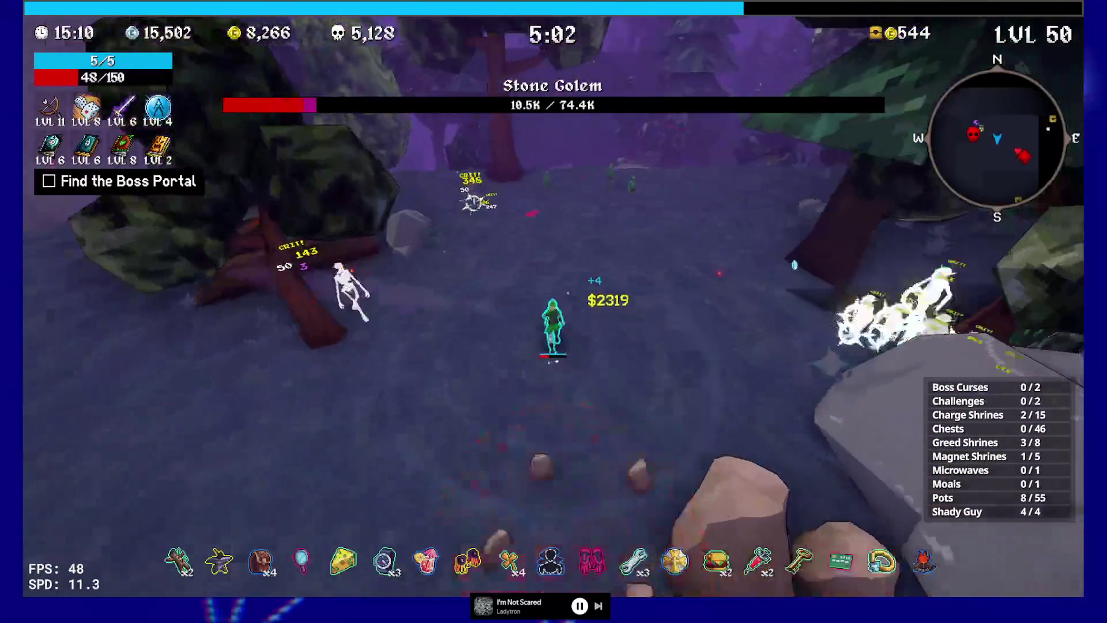
key(w)
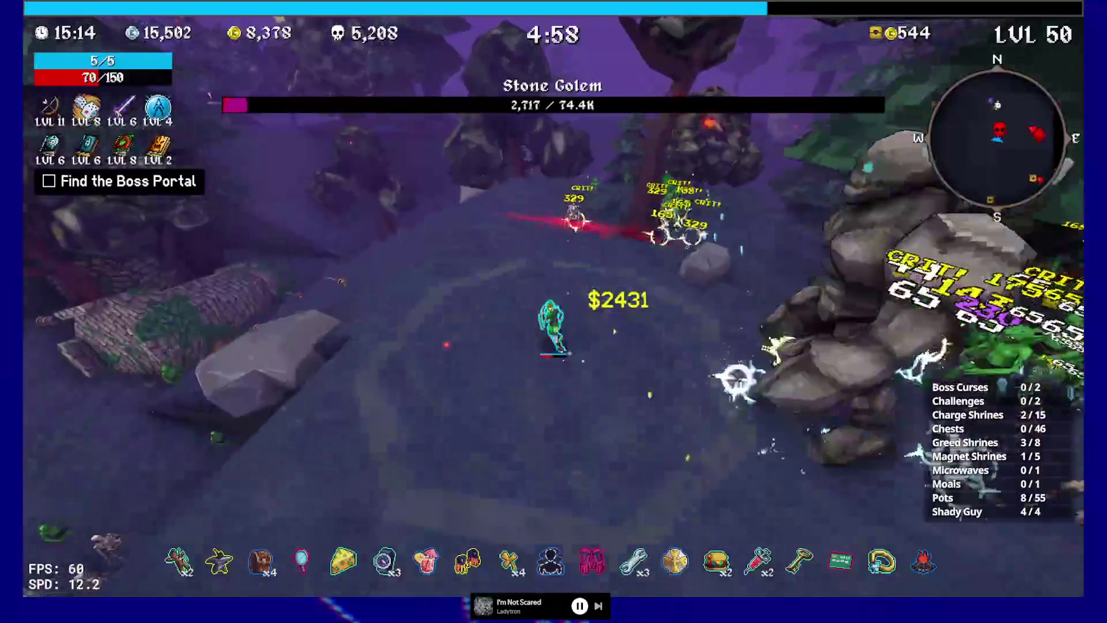
key(w)
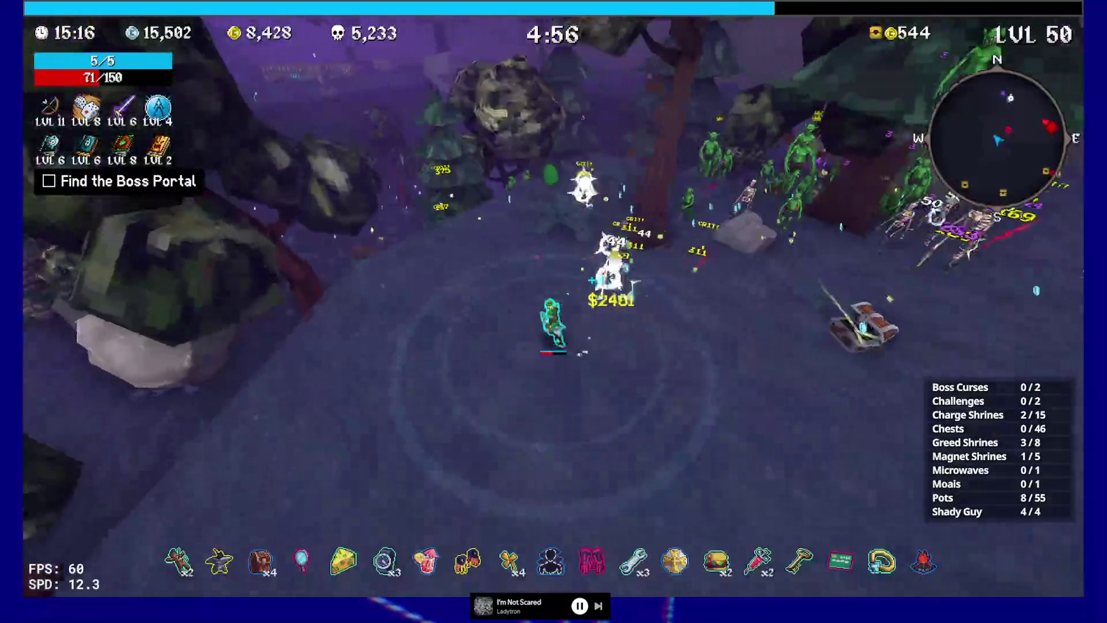
Run to the nearby chest, open it and take the Clover.
key(w)
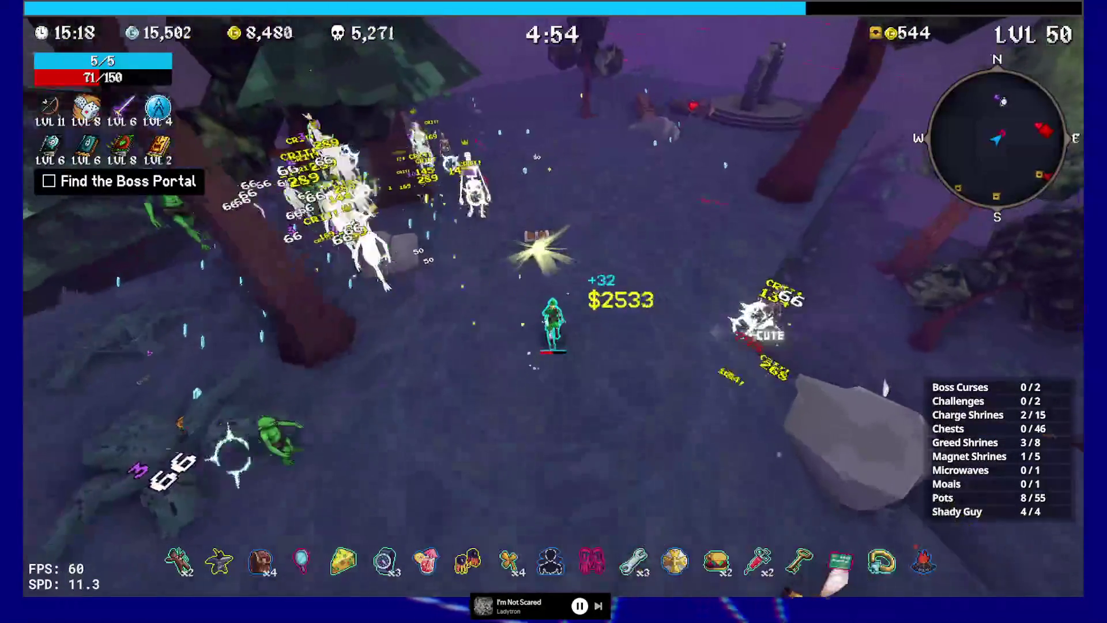
key(e)
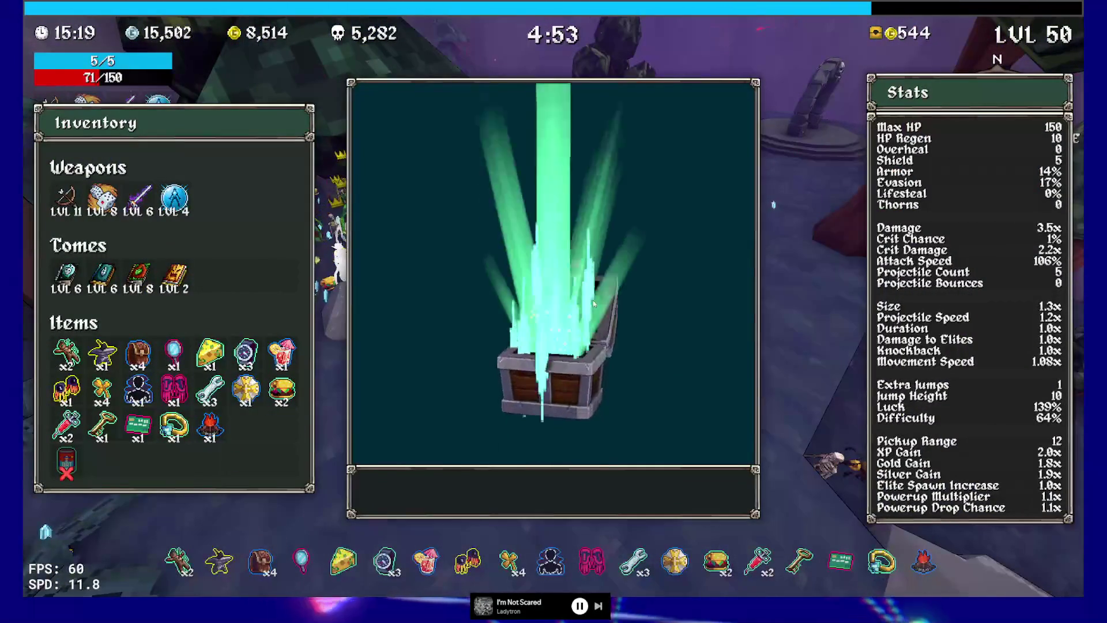
click(596, 488)
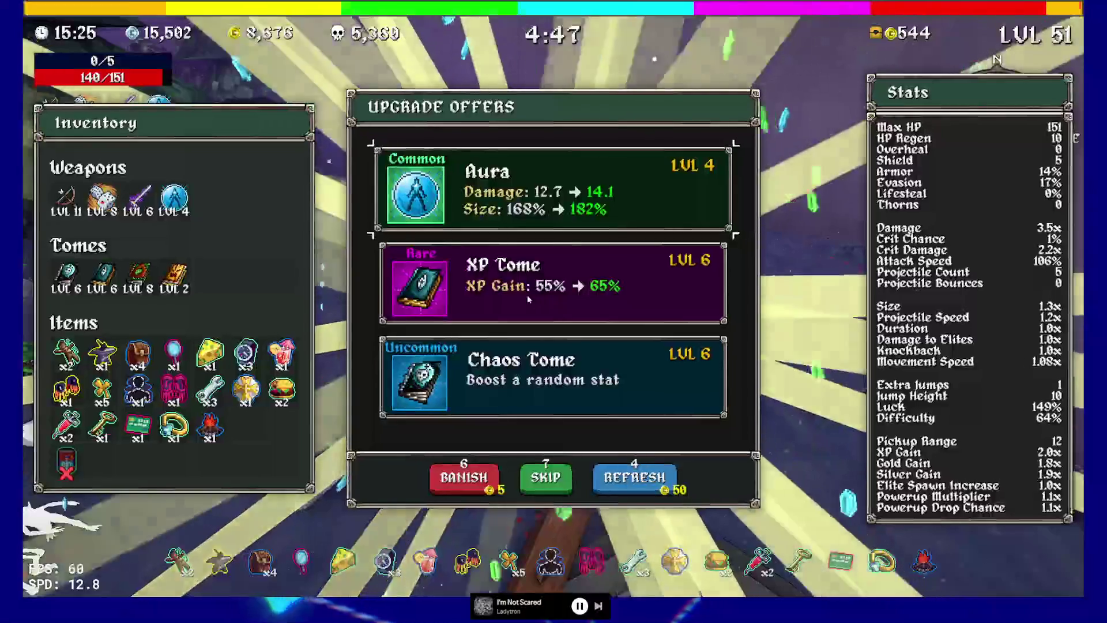
Pick the XP Tome and Aura upgrades, then run to the ruined tower and open its chest.
click(532, 289)
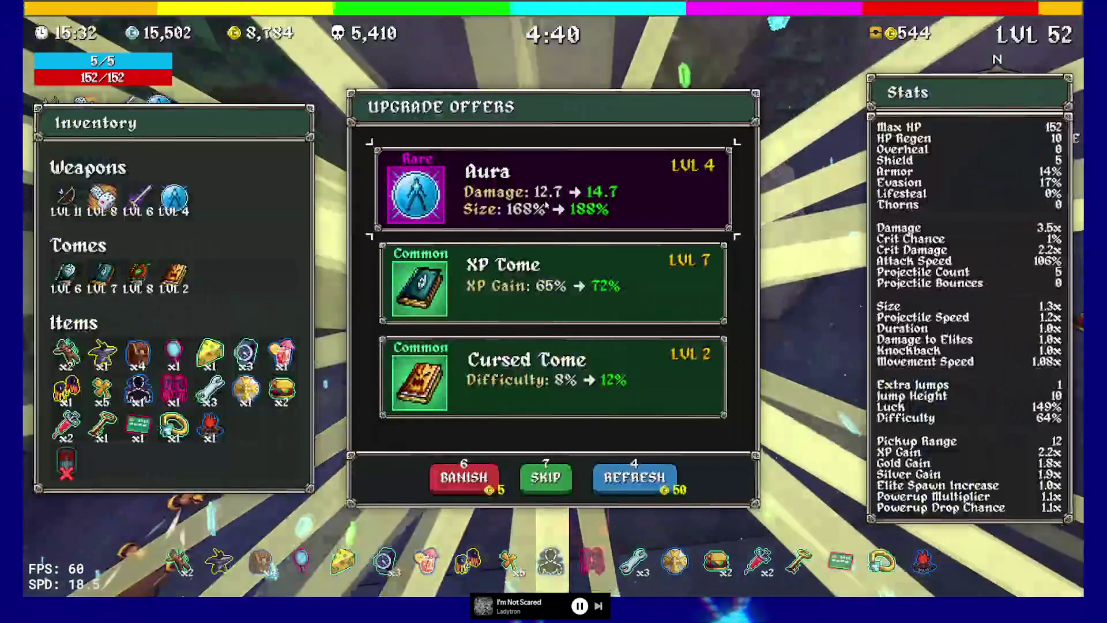
click(554, 190)
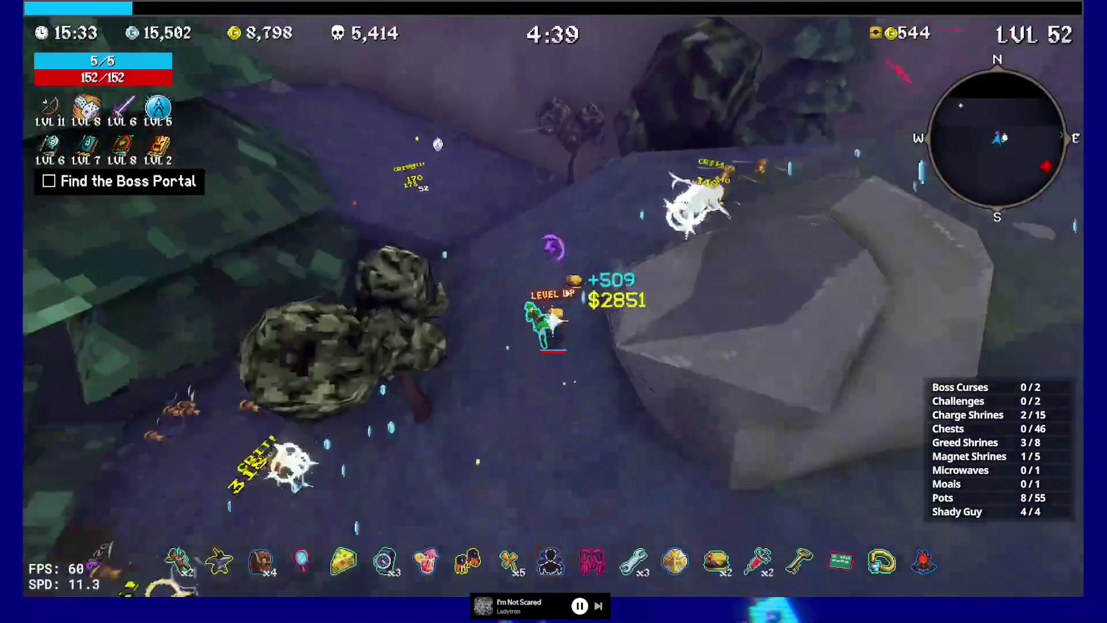
key(w)
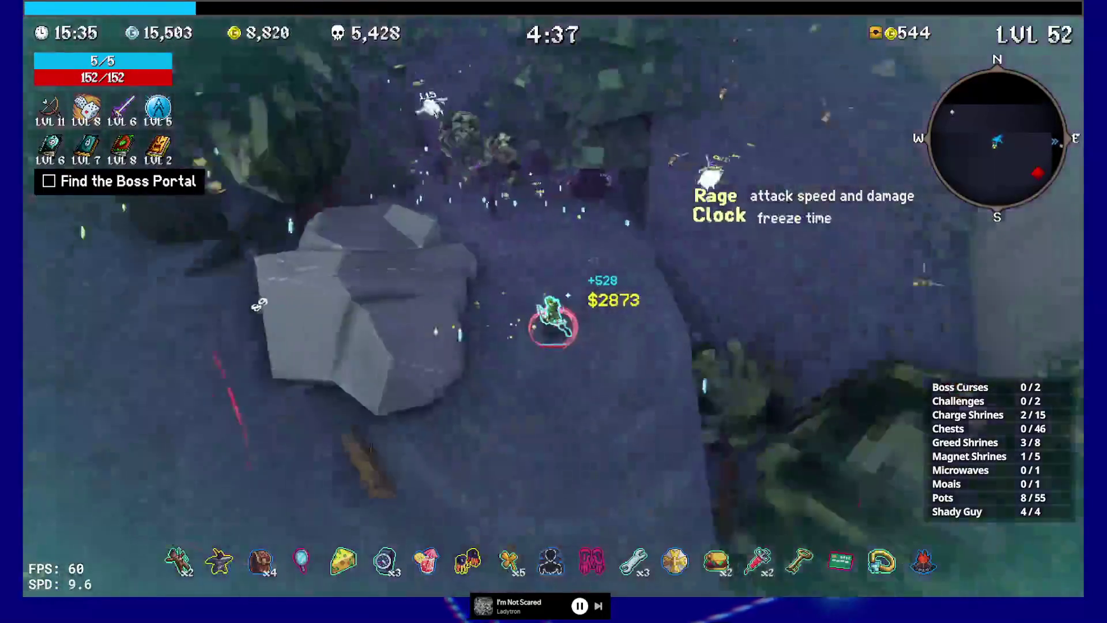
key(w)
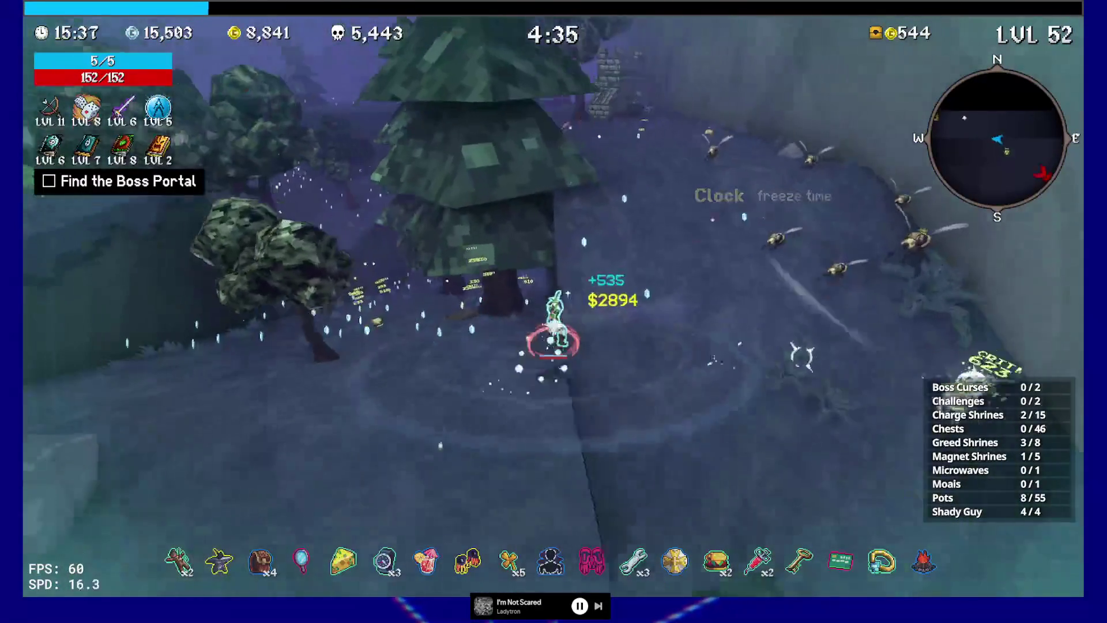
key(w)
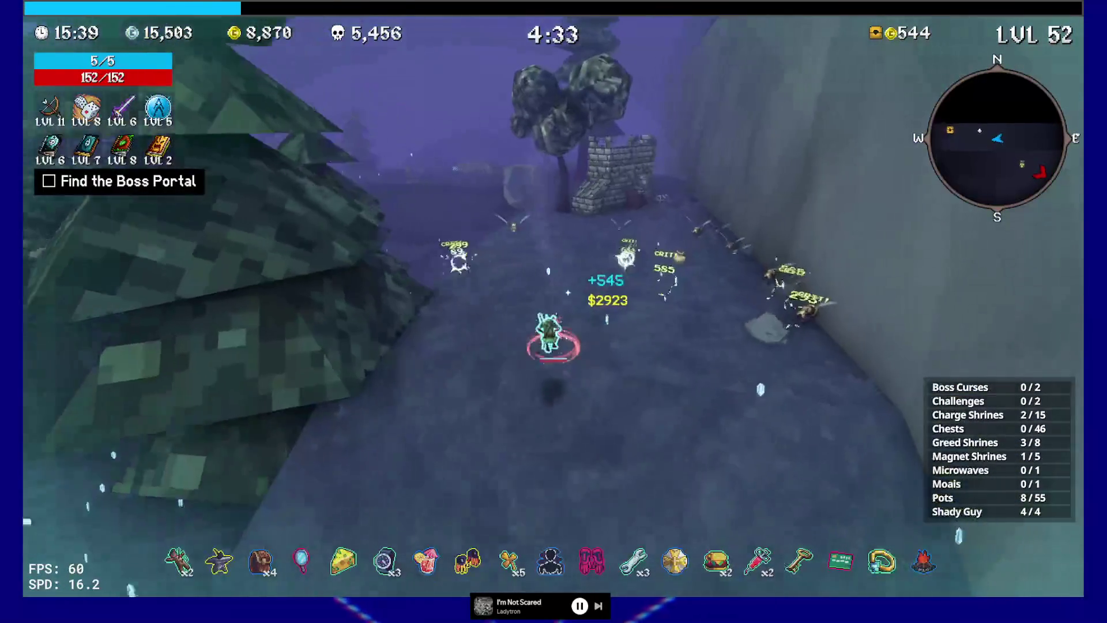
key(w)
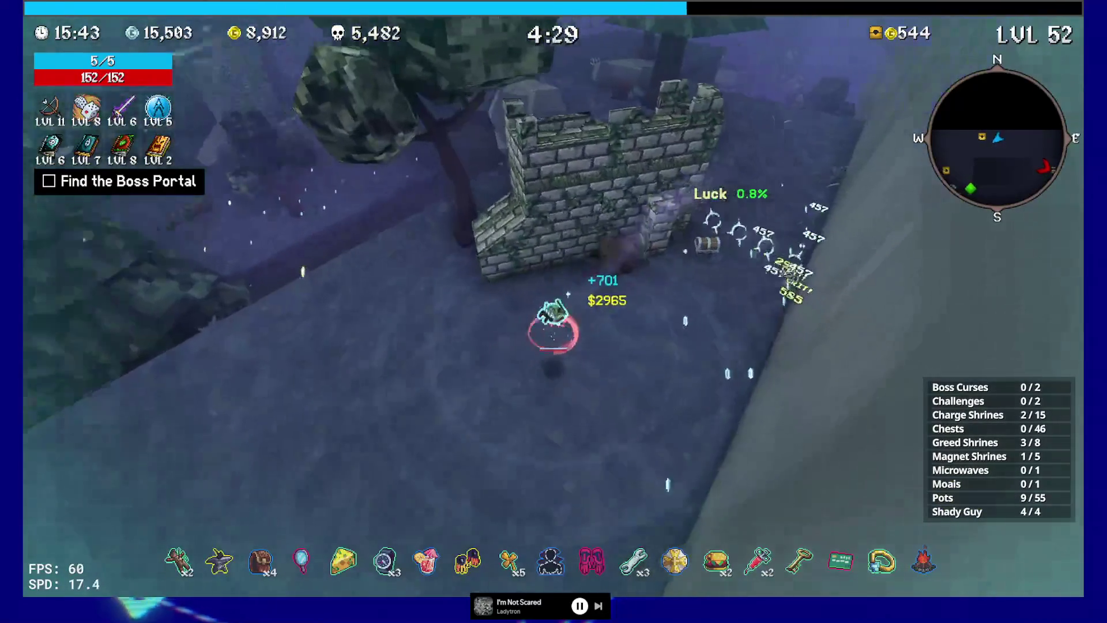
key(e)
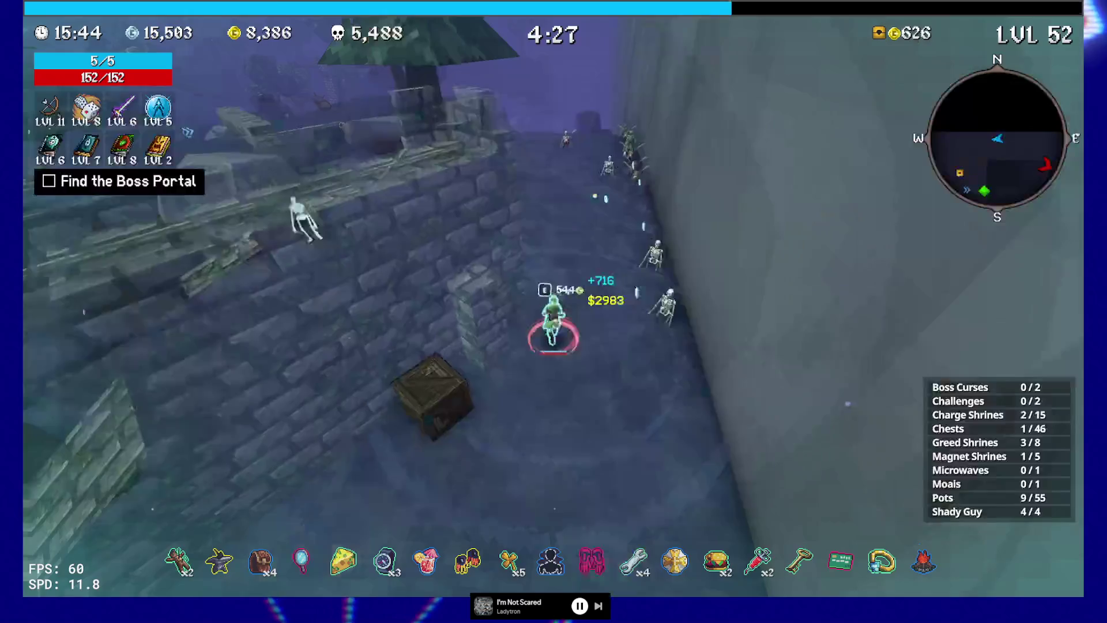
Reach the chest beside the stone wall and take the Time Bracelet.
key(w)
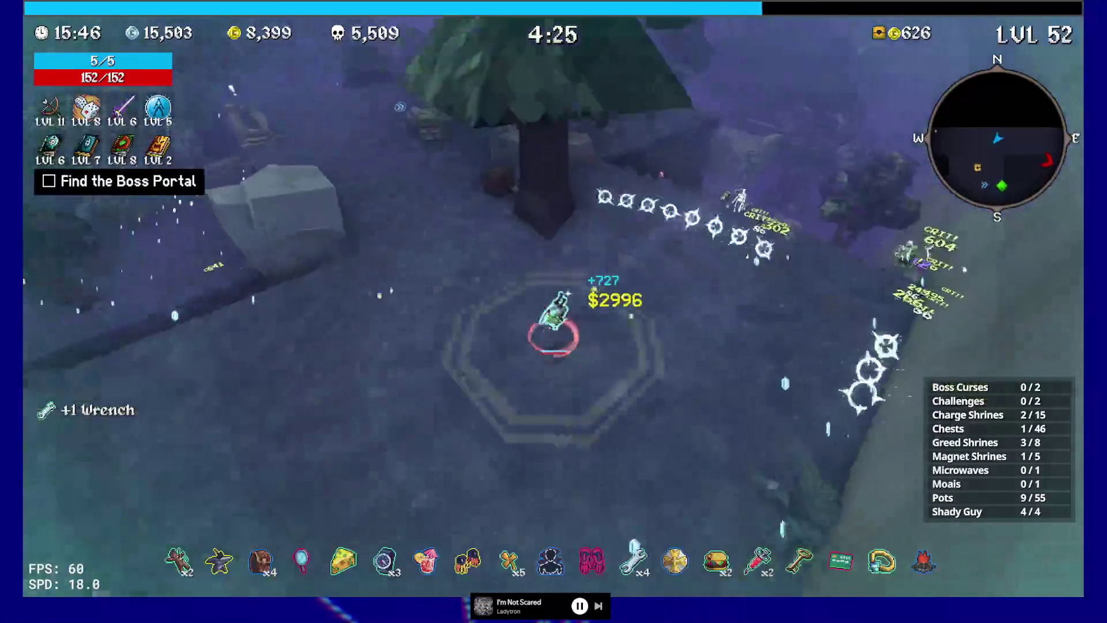
key(w)
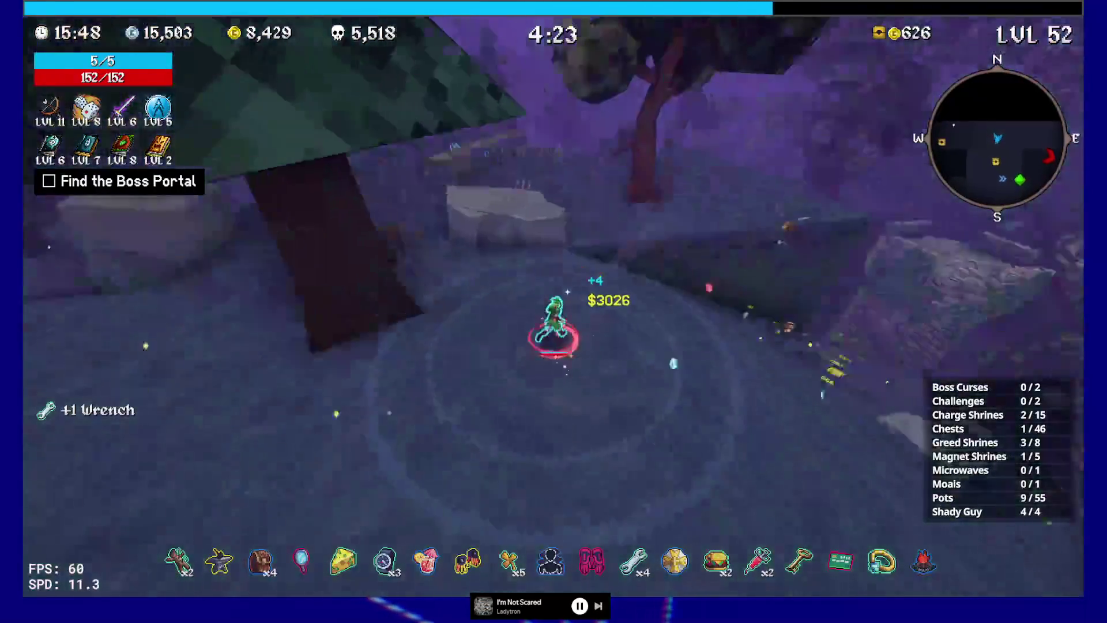
key(w)
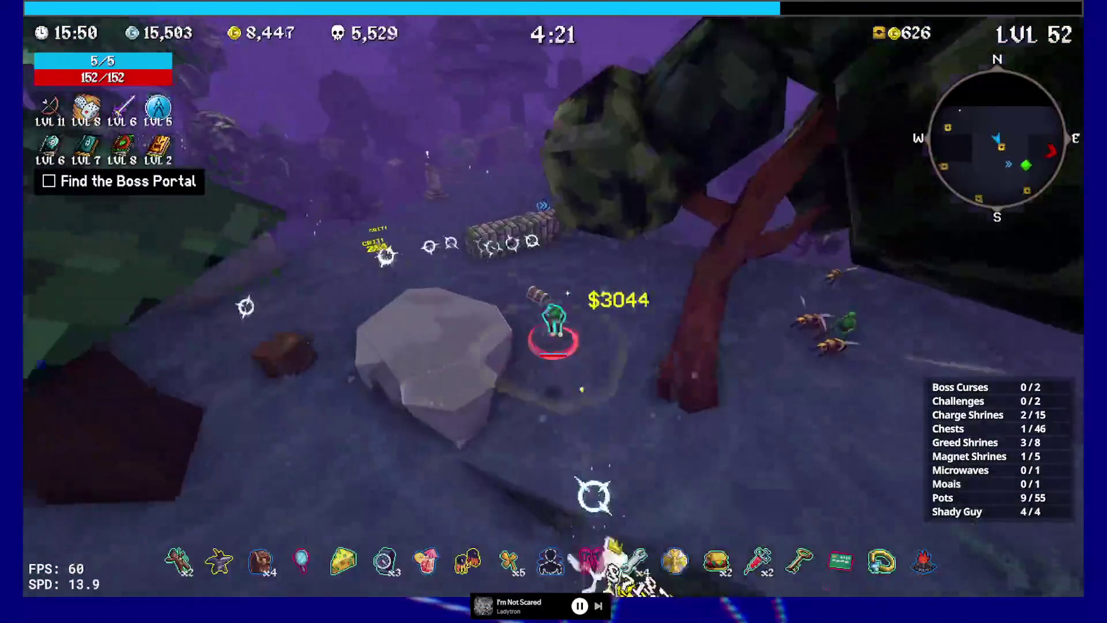
key(e)
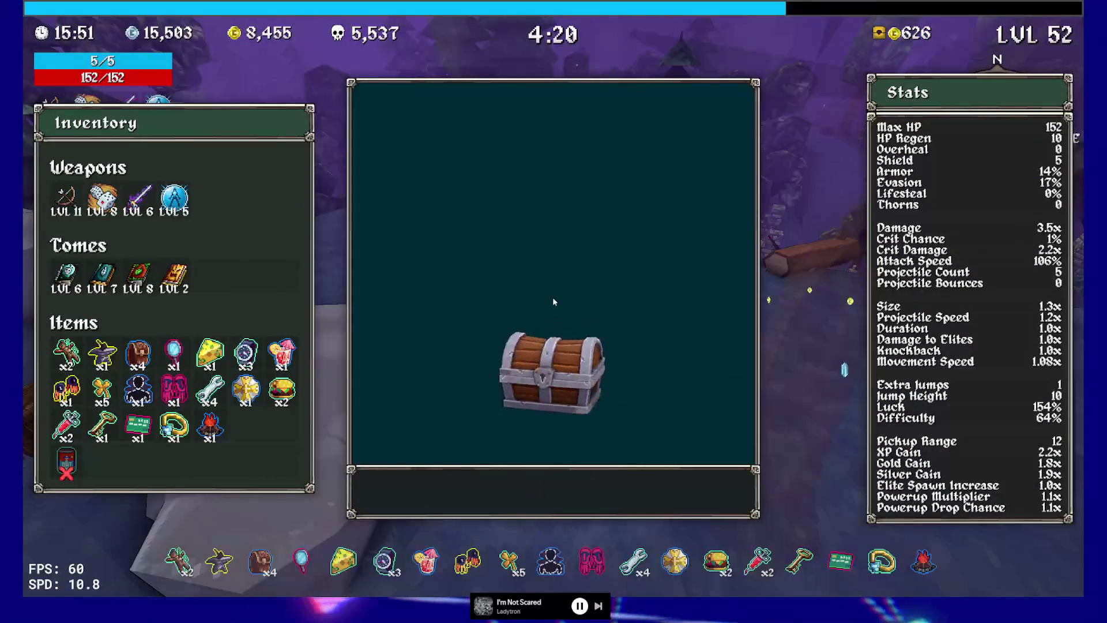
key(e)
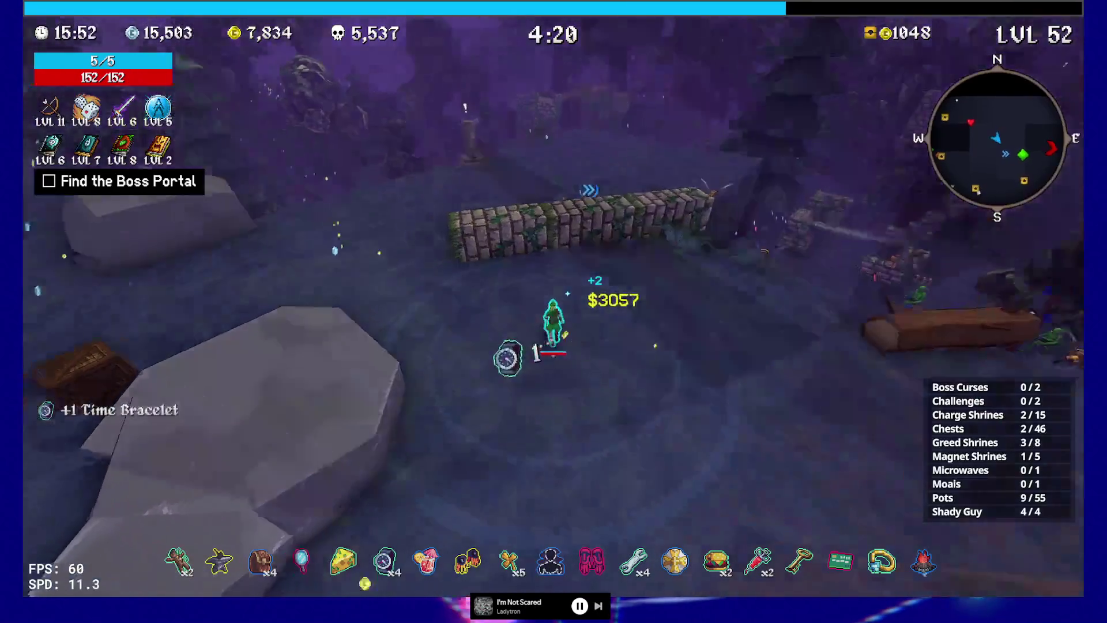
key(w)
Run through the forest to the next chest and take the Credit Card (Green).
key(w)
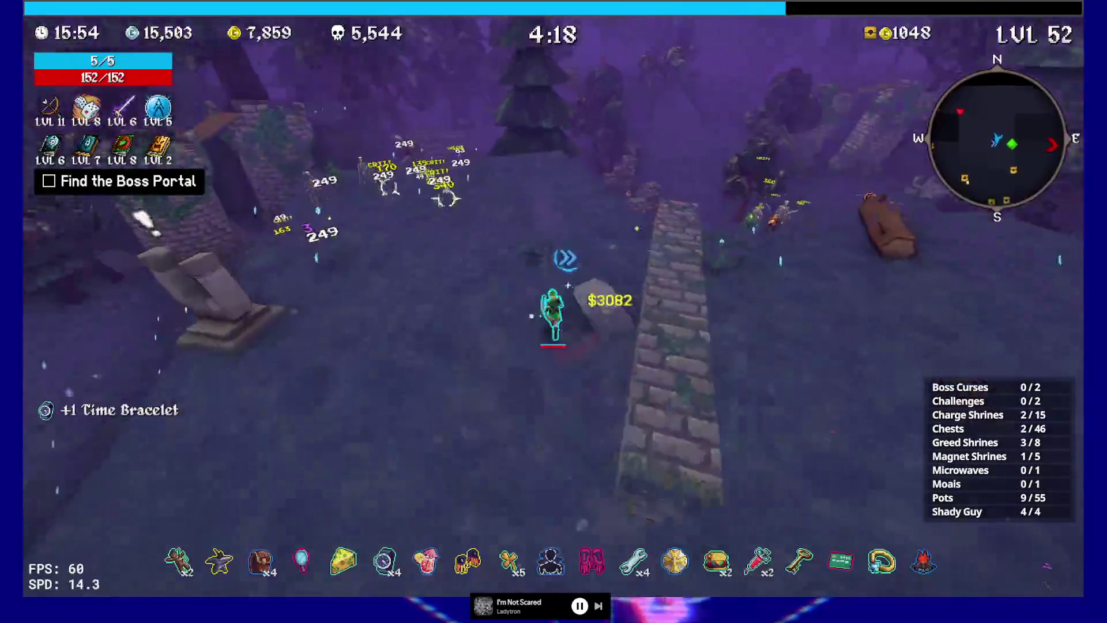
key(w)
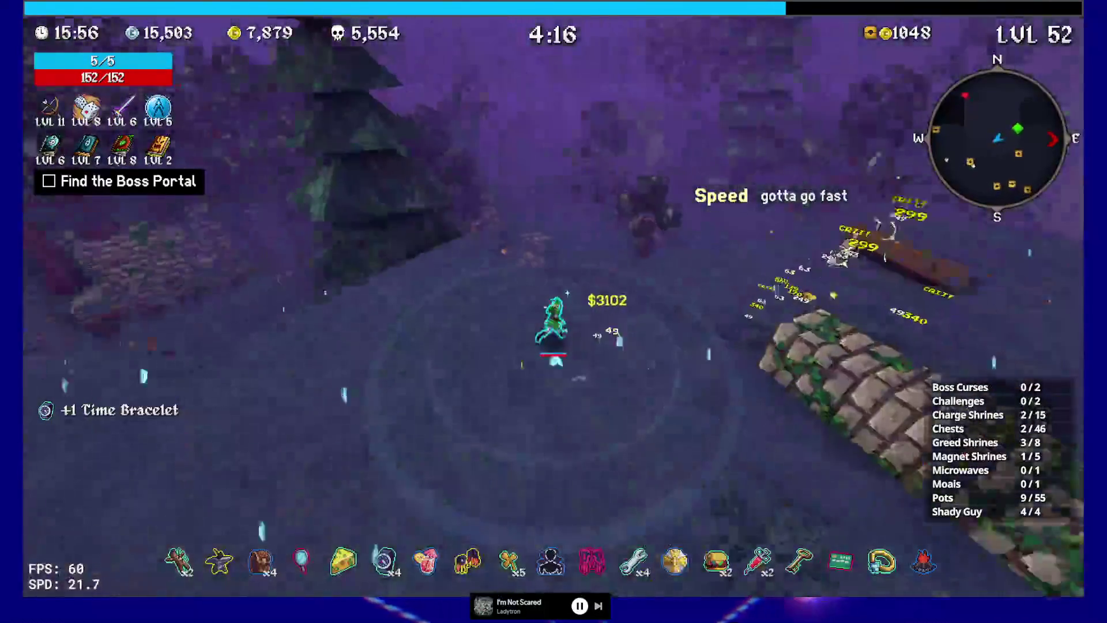
key(w)
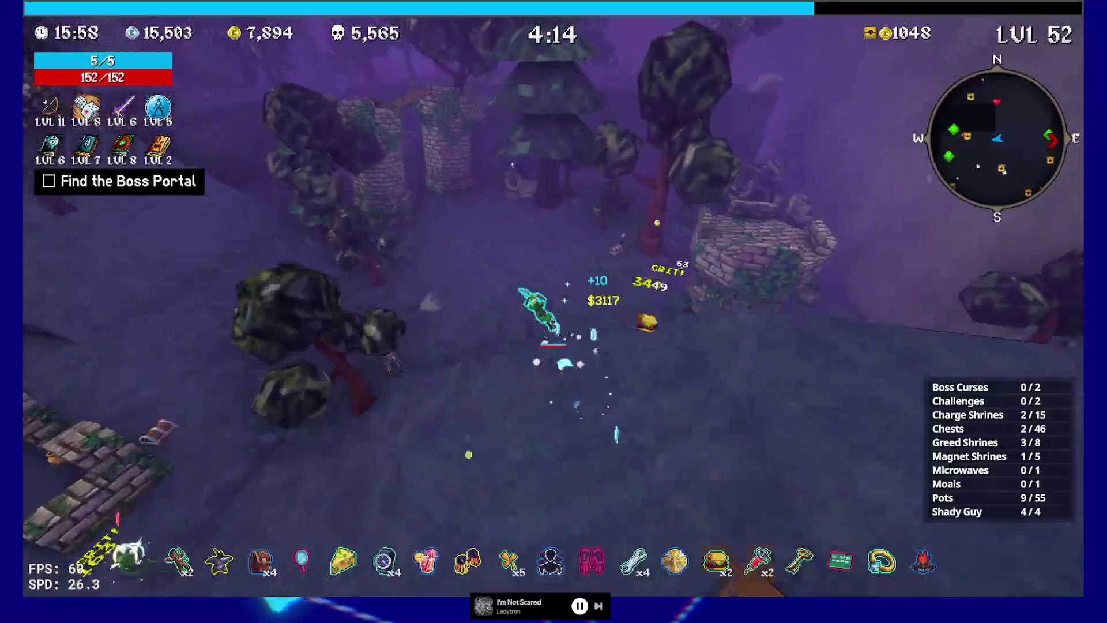
key(w)
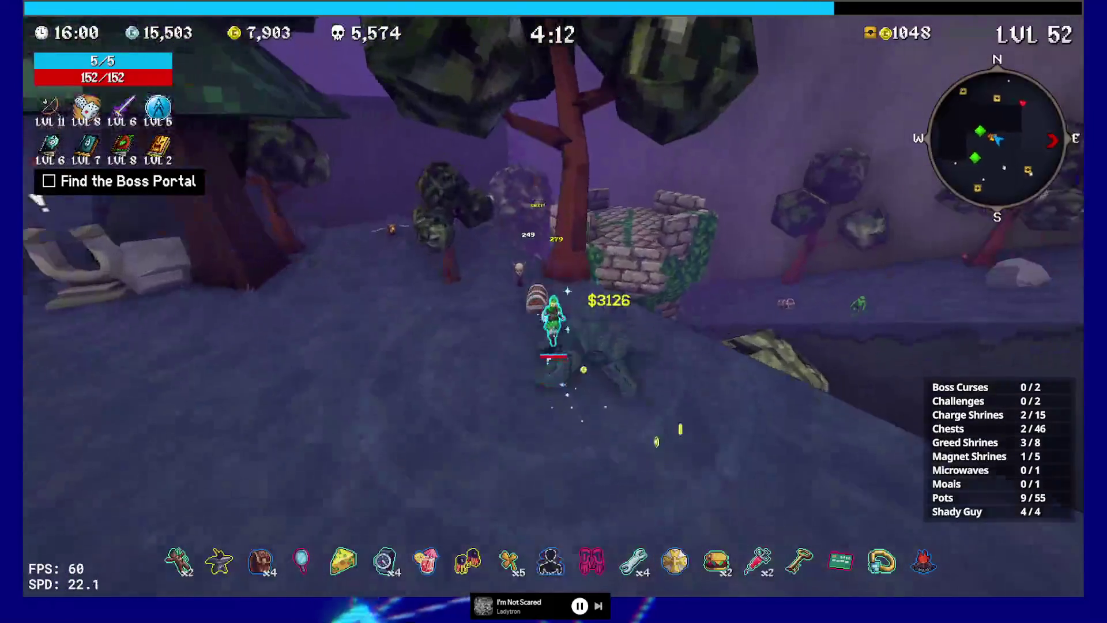
key(e)
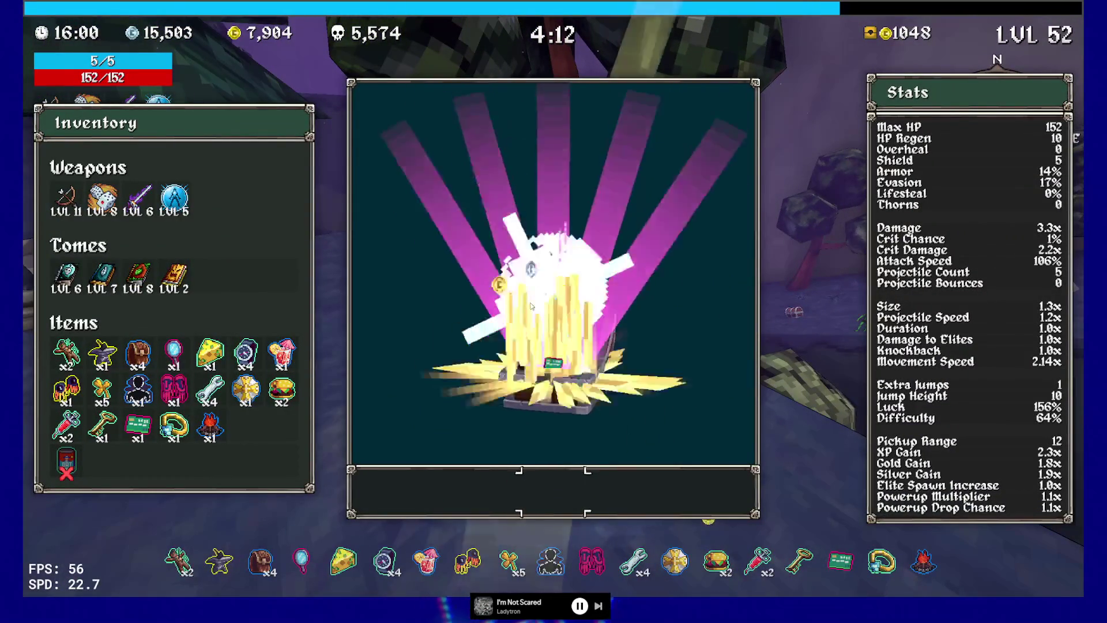
click(595, 486)
Open two more chests past the brick ruin, collecting the Beacon and the Key.
key(w)
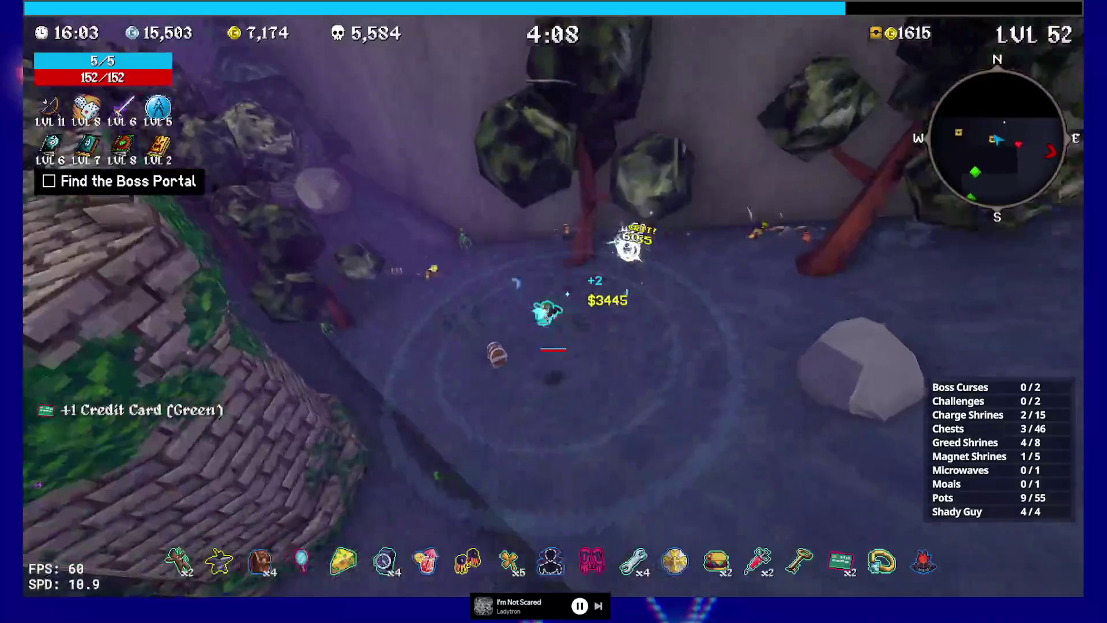
key(e)
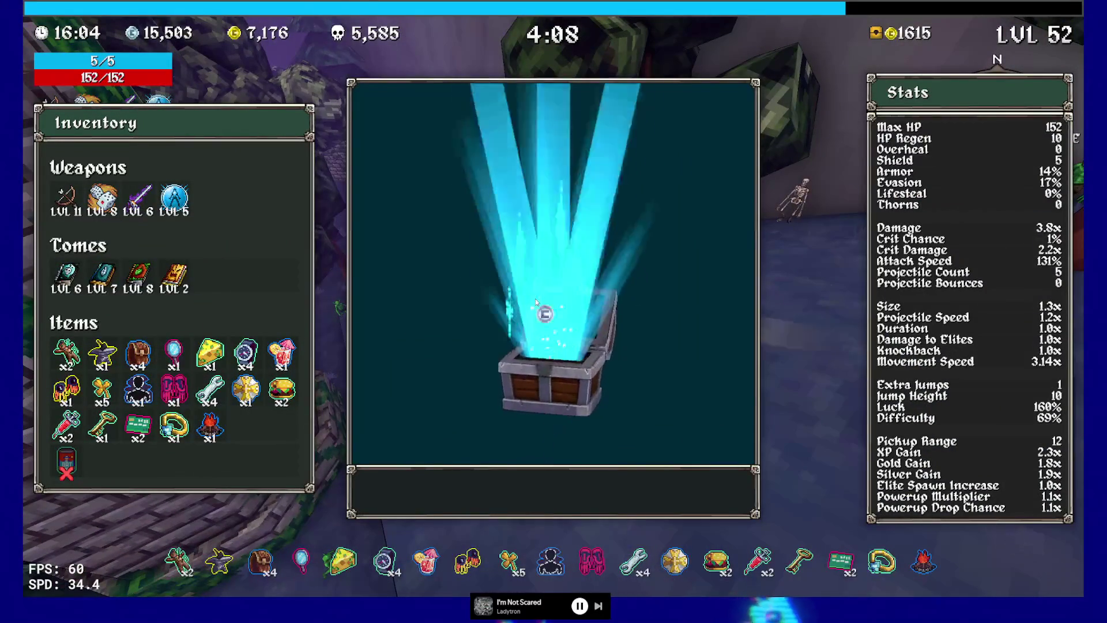
click(598, 487)
key(w)
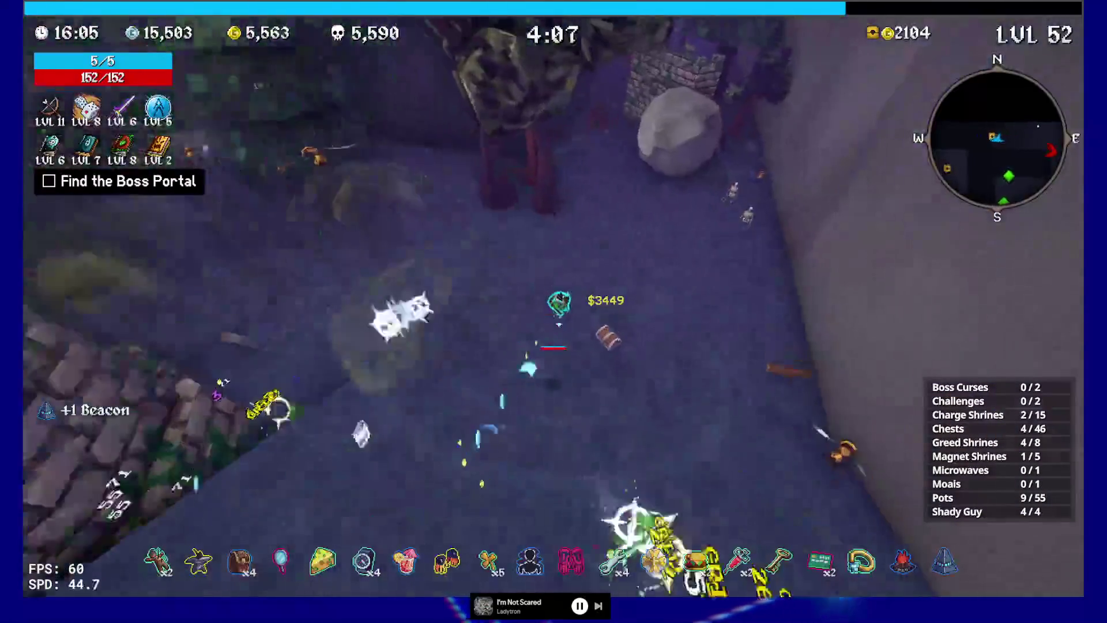
key(e)
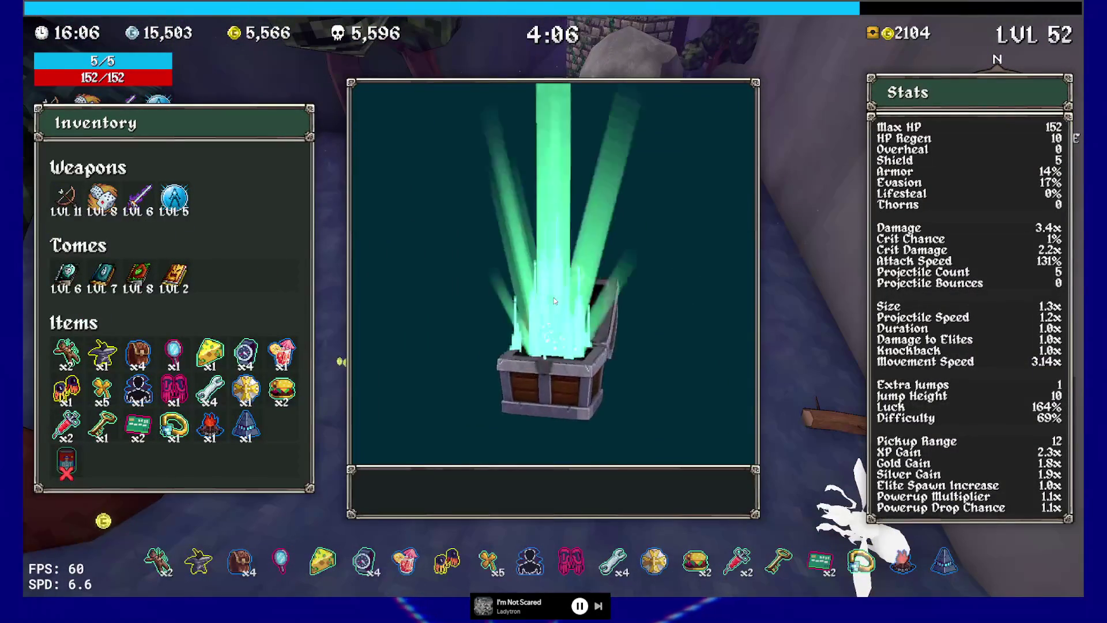
click(596, 487)
Run through the forest past the brick tower to the microwave and bring up its clone choice.
key(w)
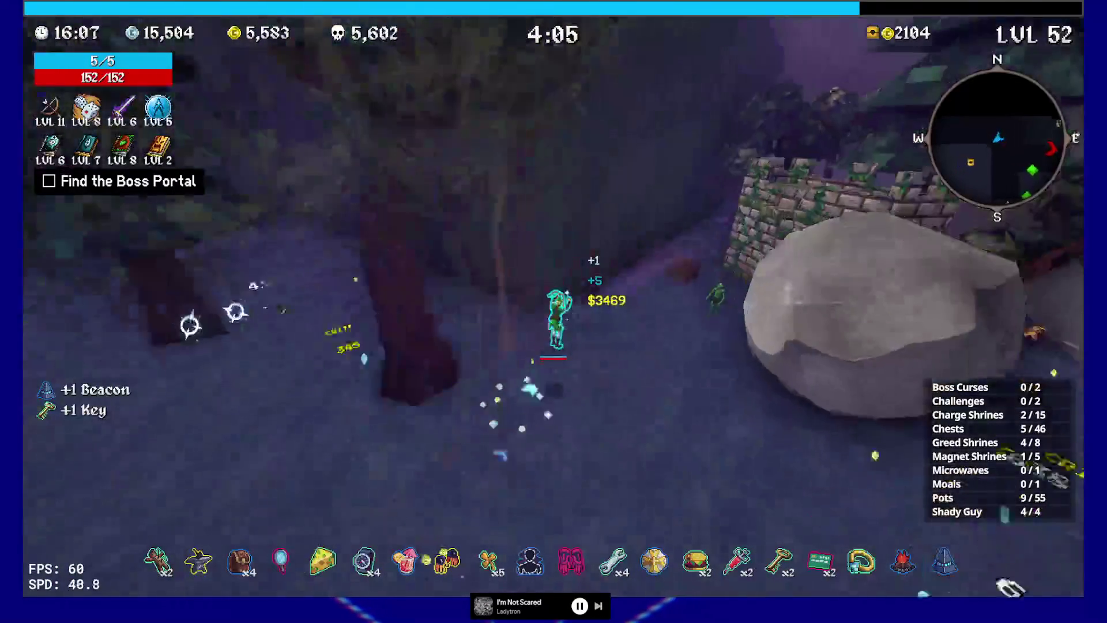
key(w)
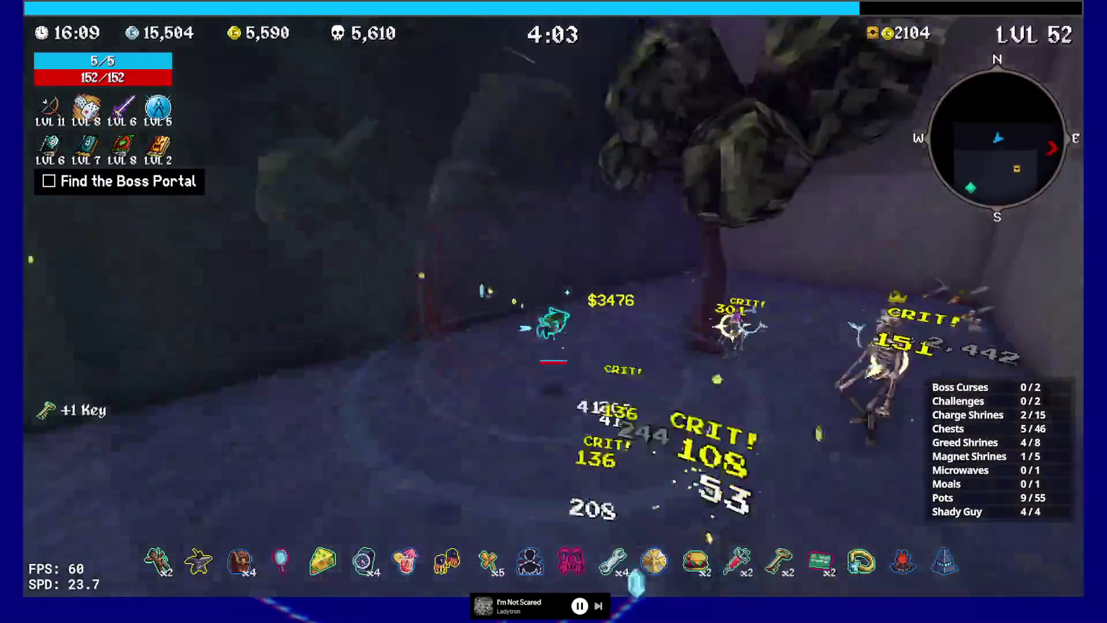
key(w)
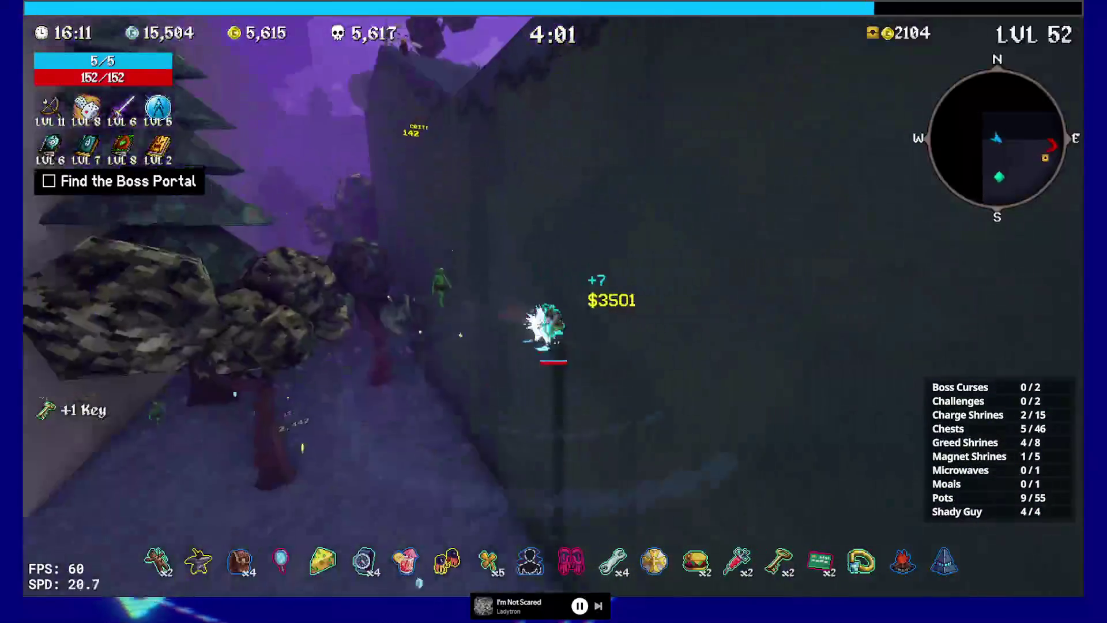
key(w)
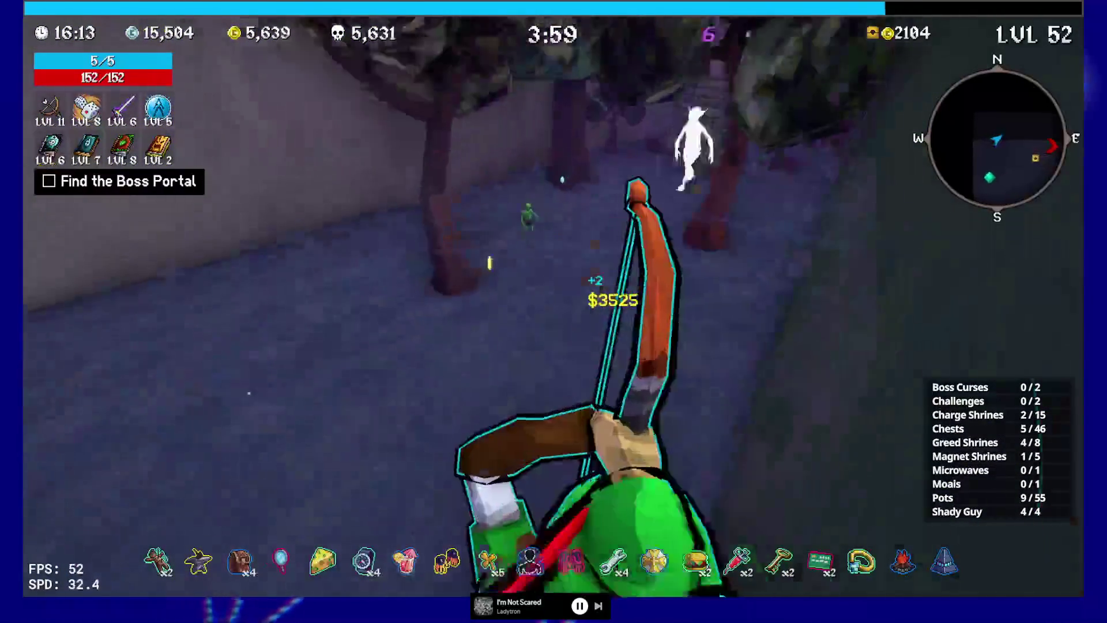
key(w)
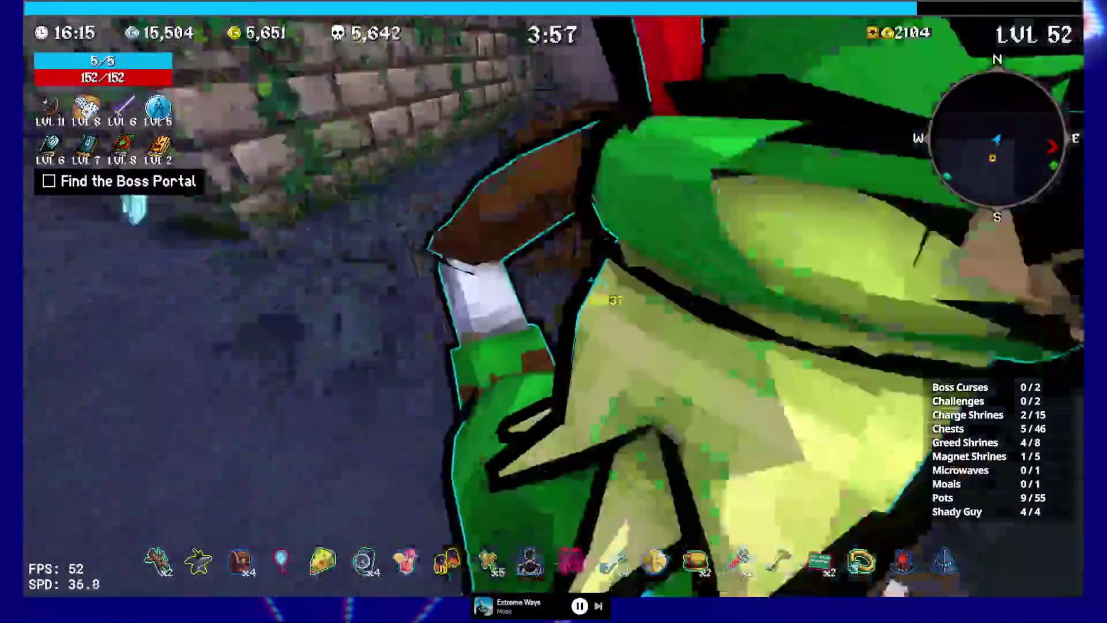
key(w)
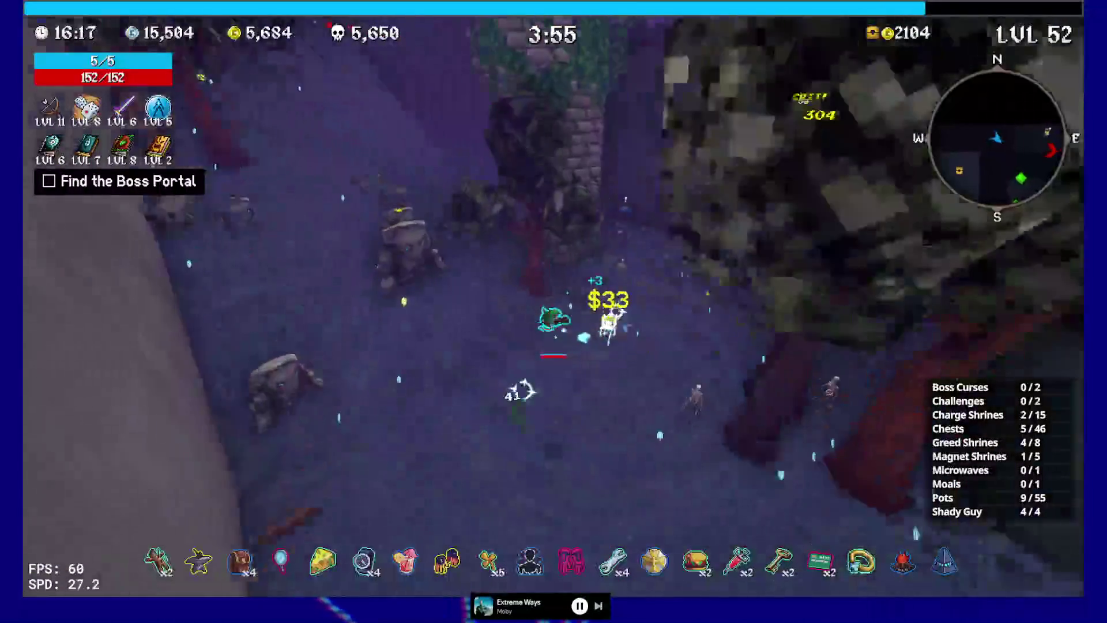
key(w)
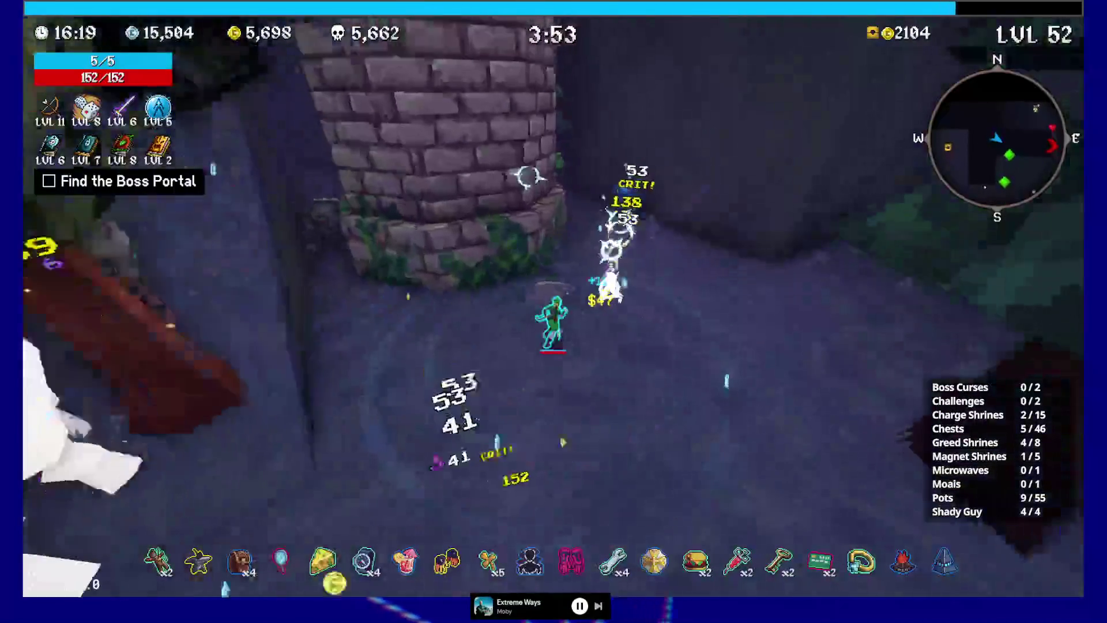
key(w)
key(w)
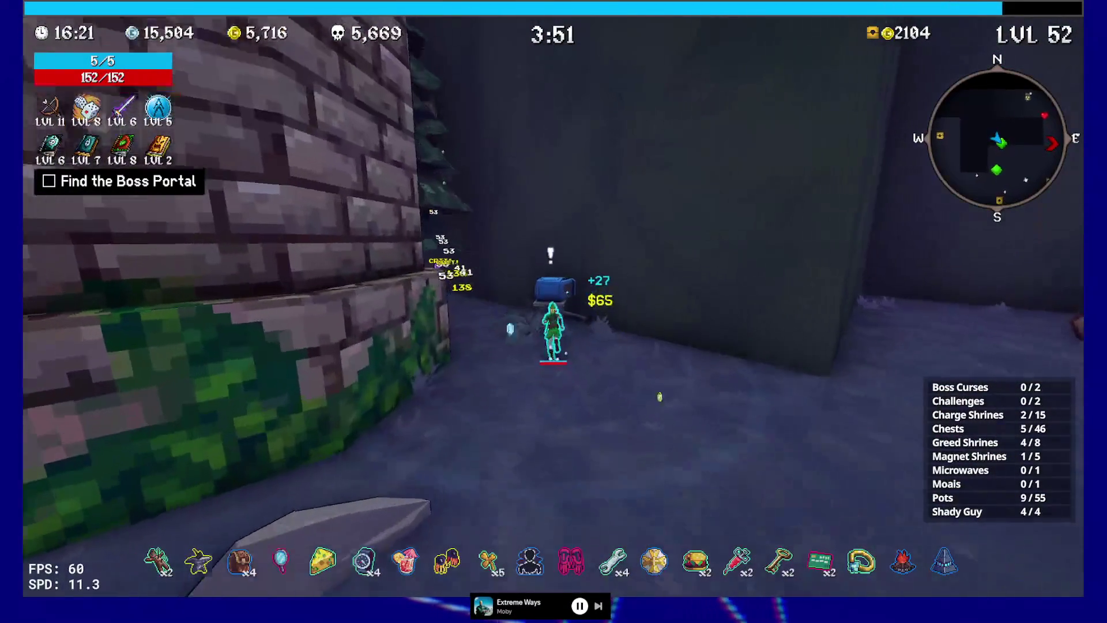
key(e)
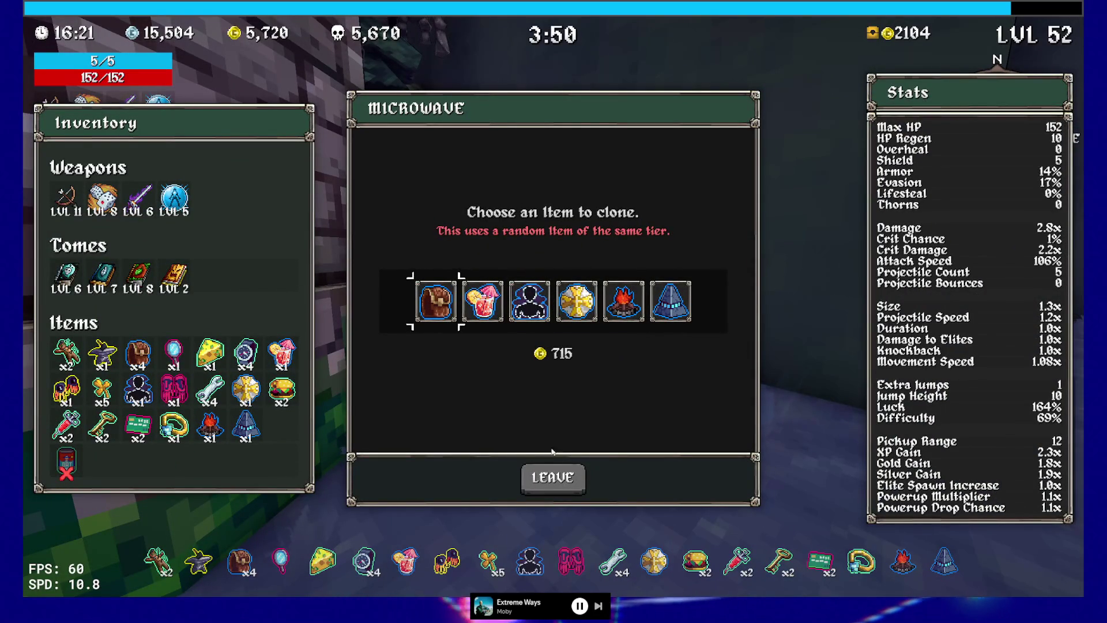
click(548, 478)
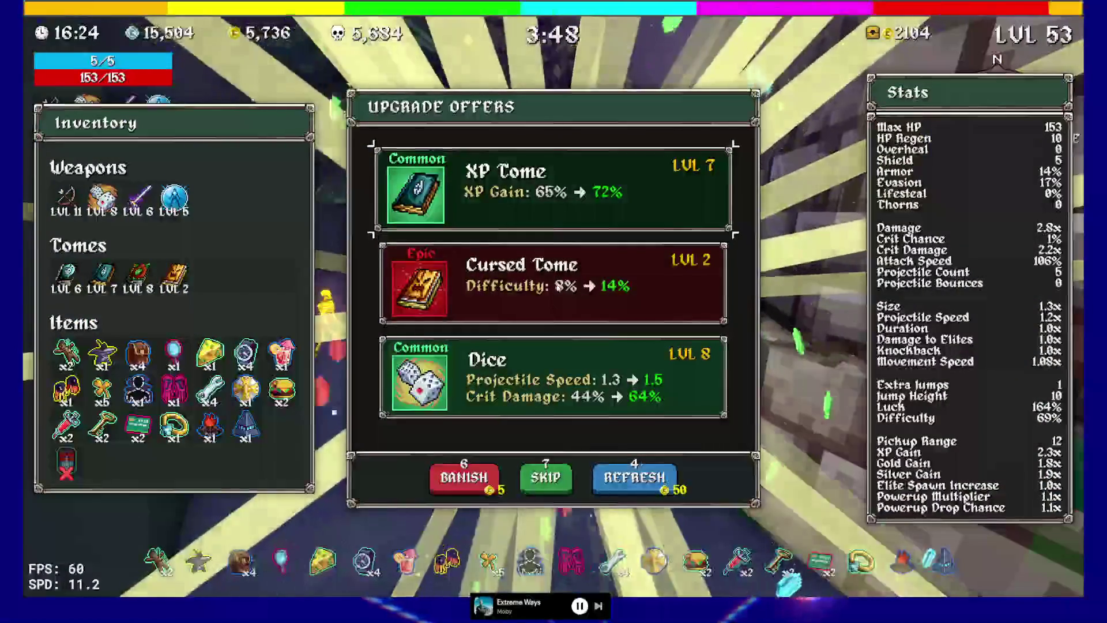
Choose Cursed Tome, Dice, legendary Chaos Tome, Luck Tome and Dexecutioner across the level-ups.
key(Down)
key(Return)
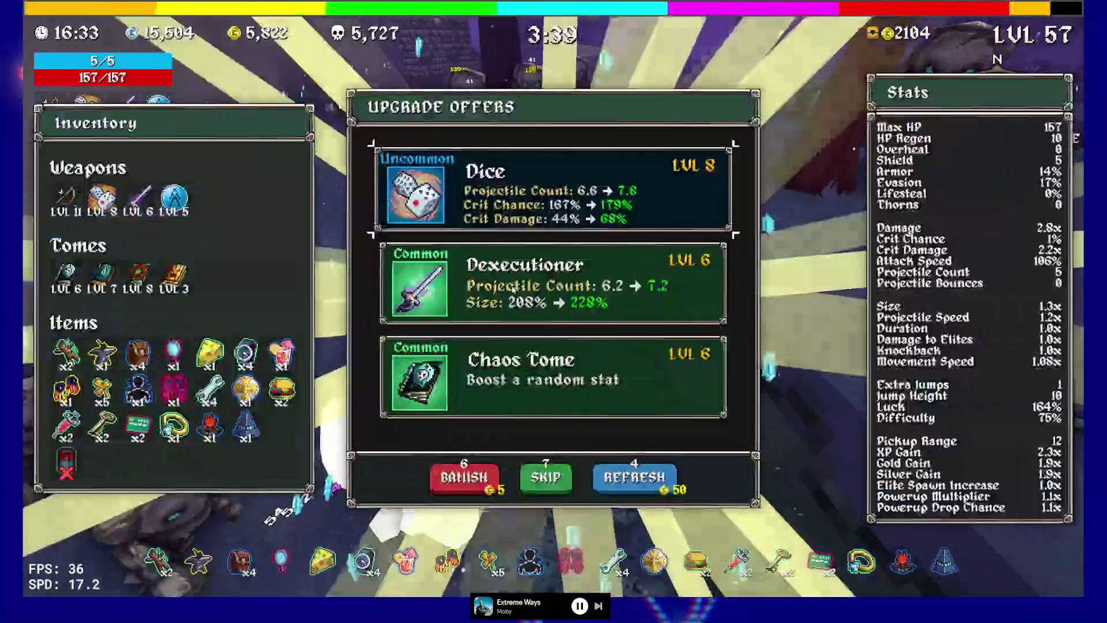
click(533, 221)
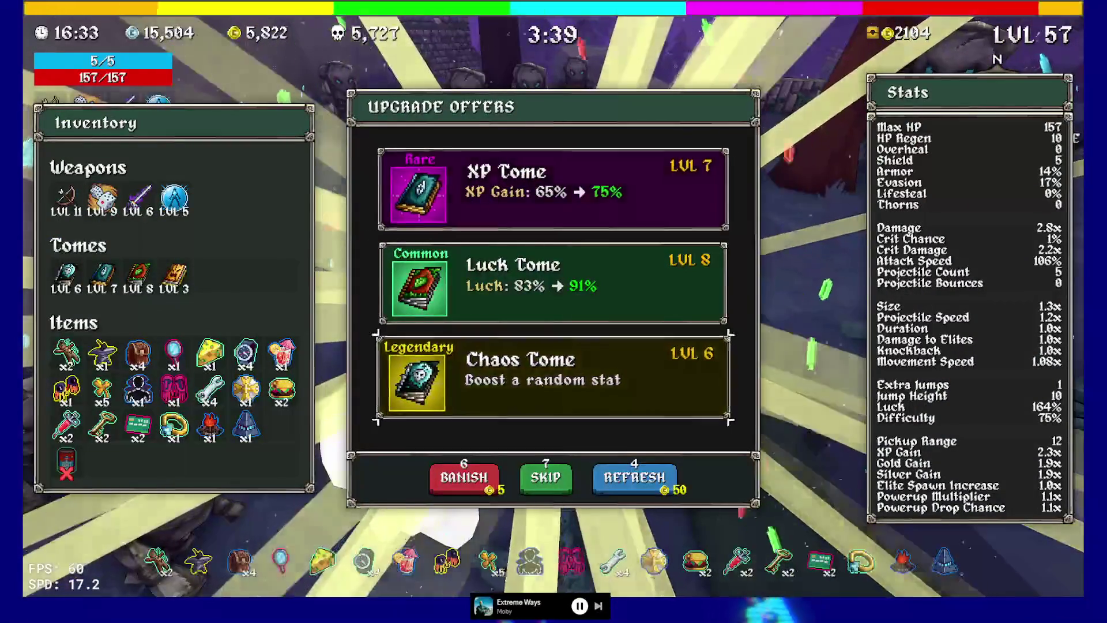
click(522, 371)
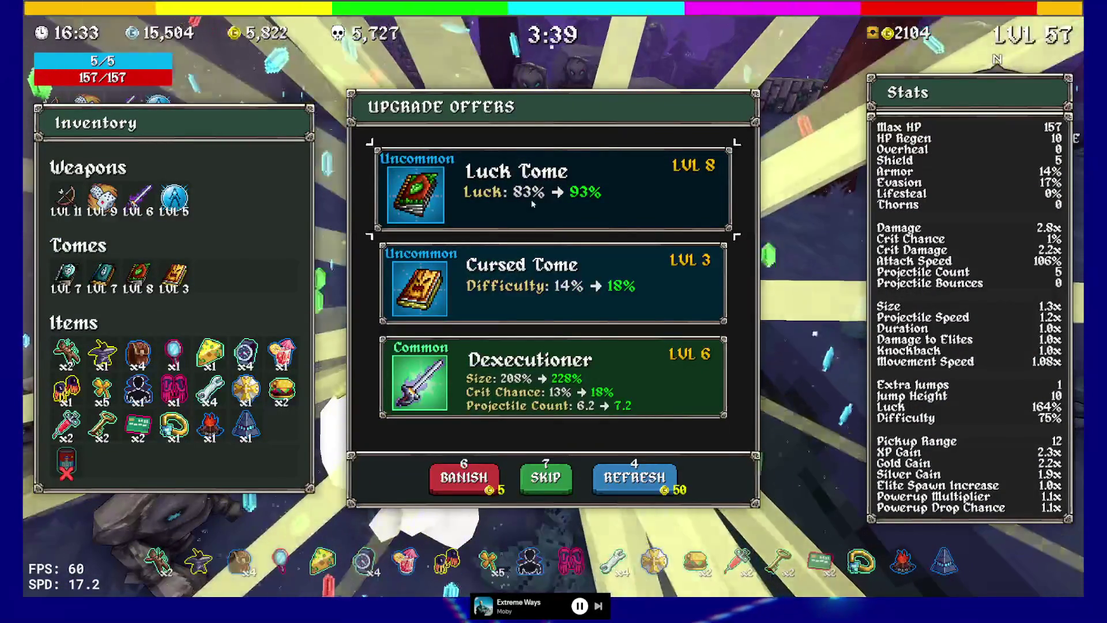
click(533, 203)
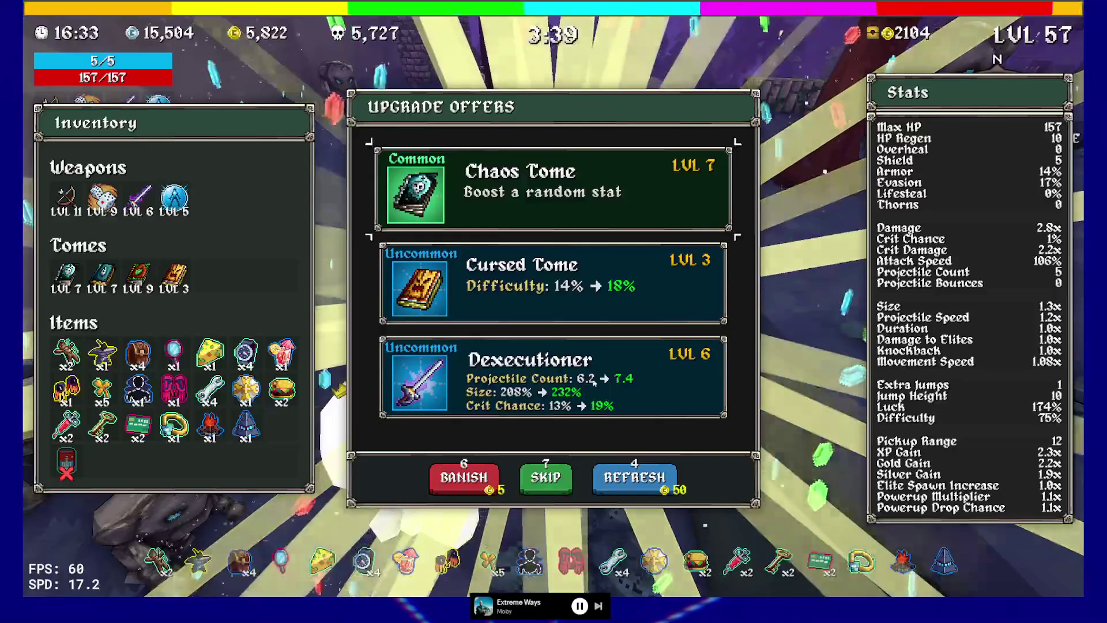
click(540, 390)
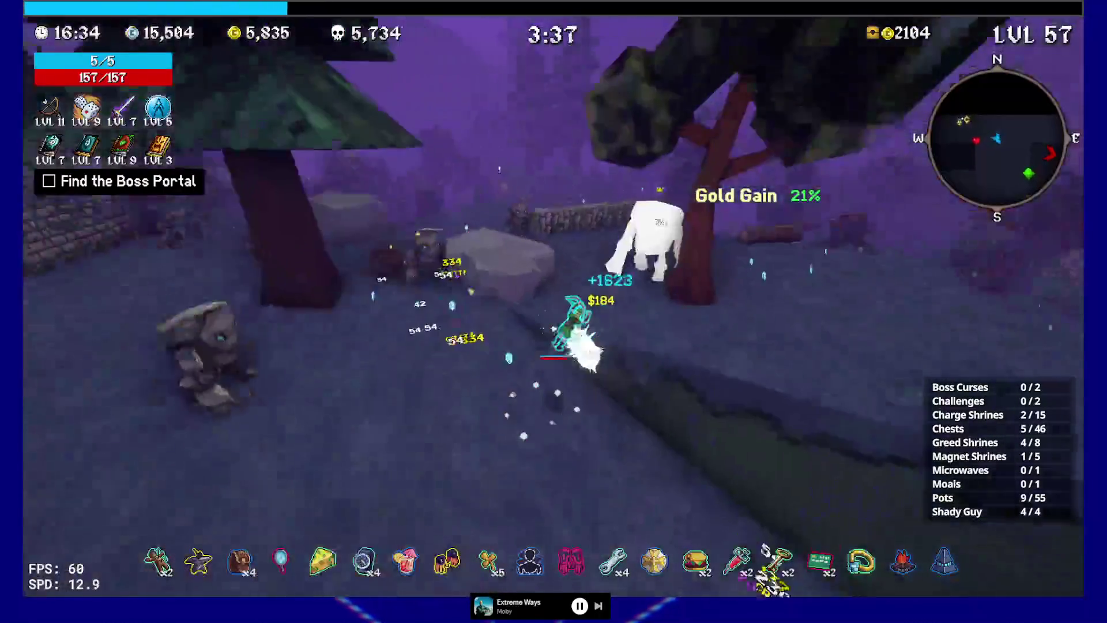
key(w)
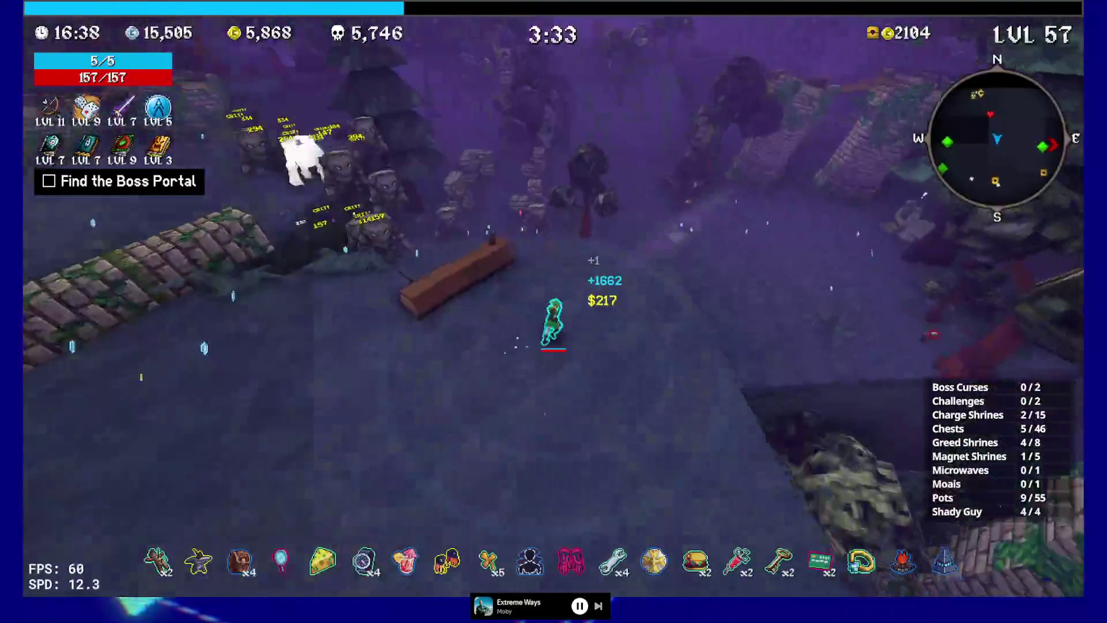
Run across the clearing past the stone pillar toward the chest.
key(w)
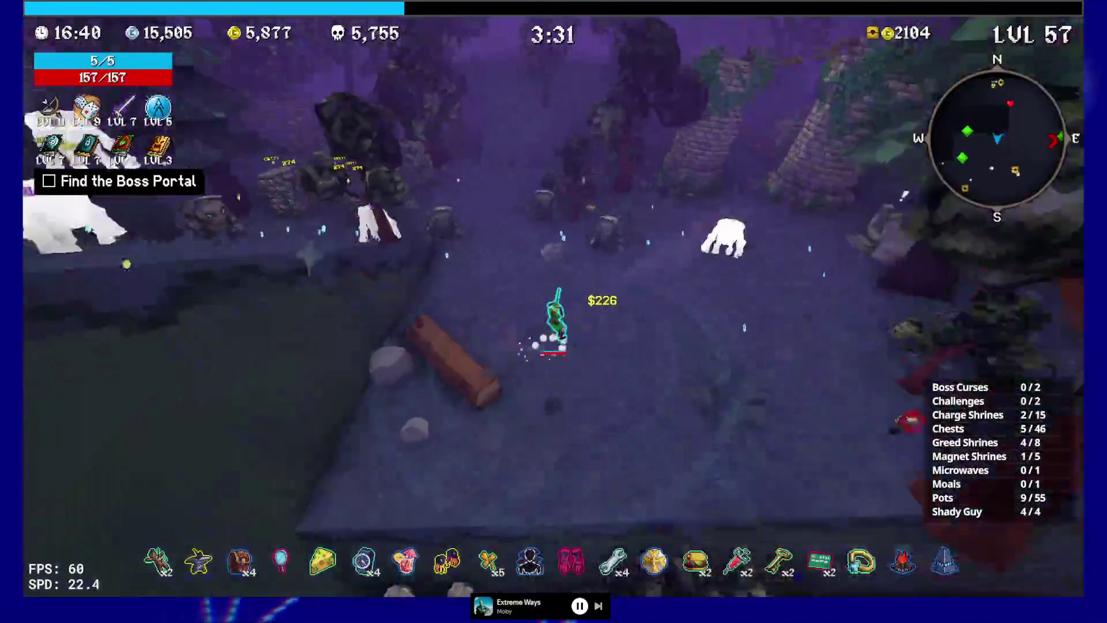
key(w)
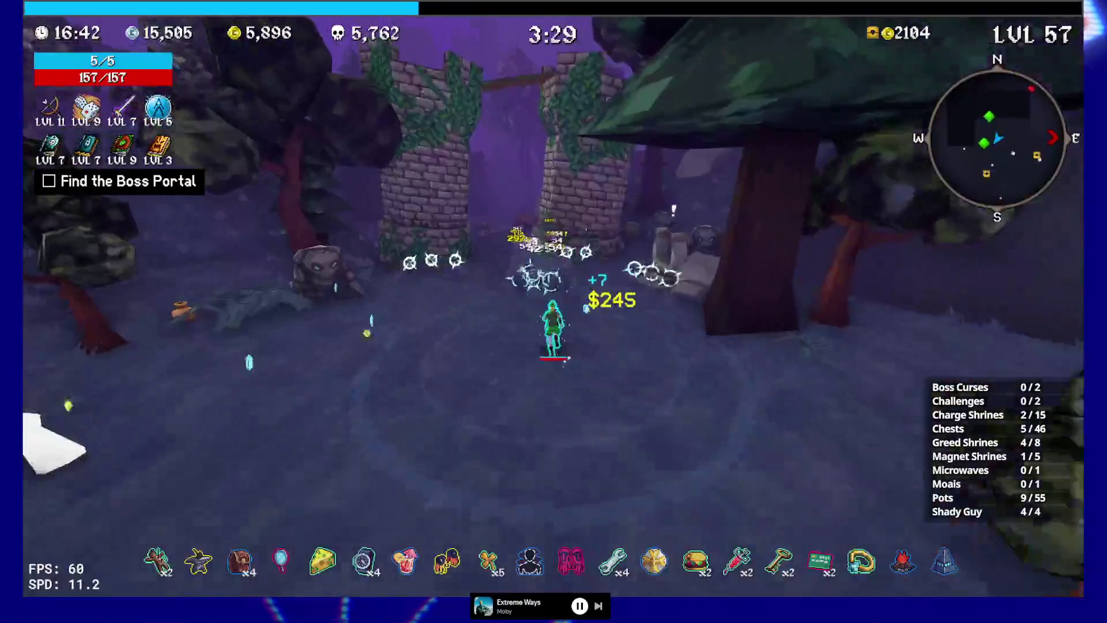
key(w)
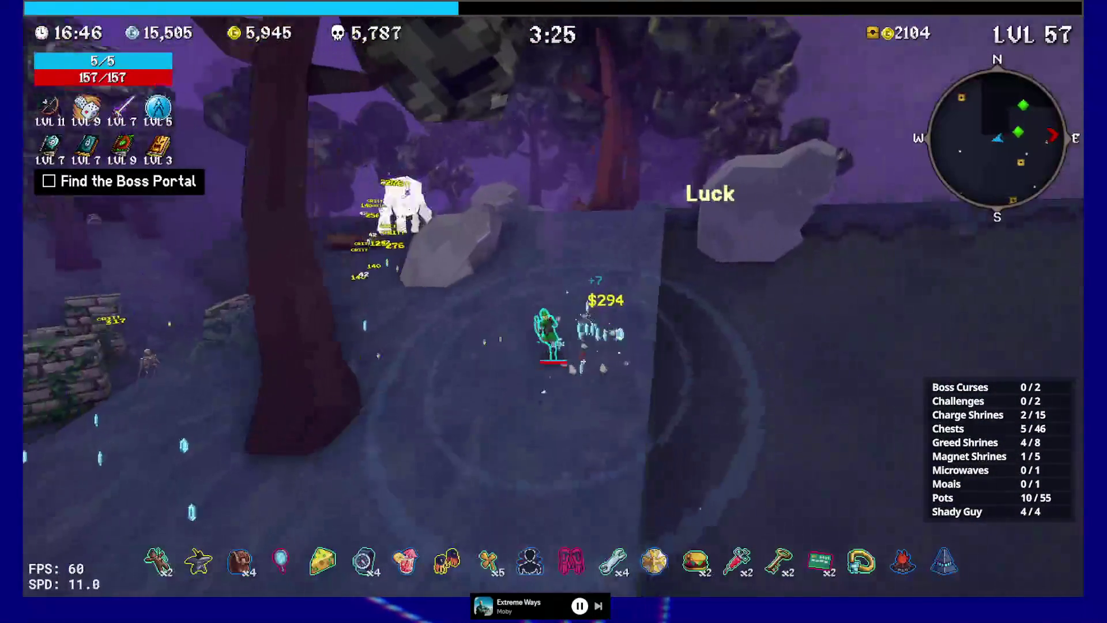
Run to the chest by the ruins, open it and take the Slurp Gloves.
key(w)
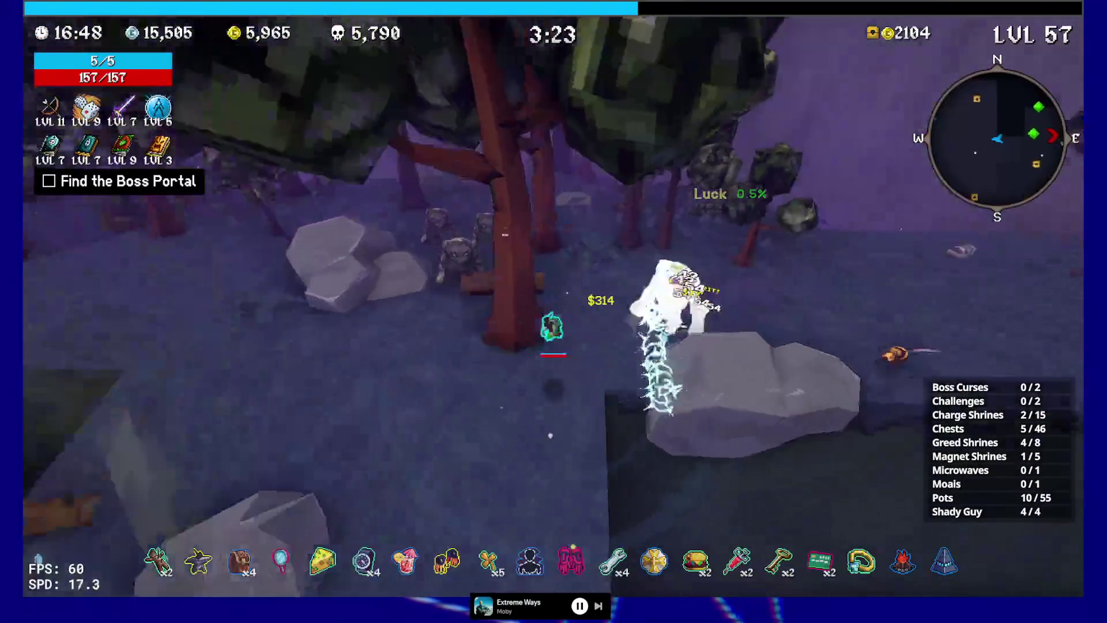
key(w)
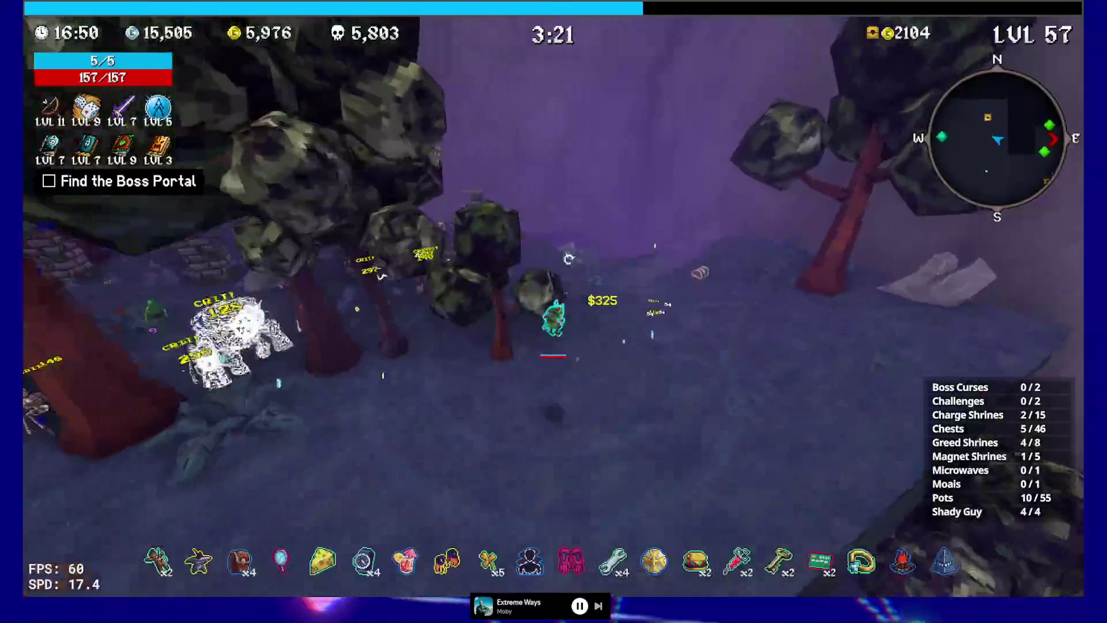
key(w)
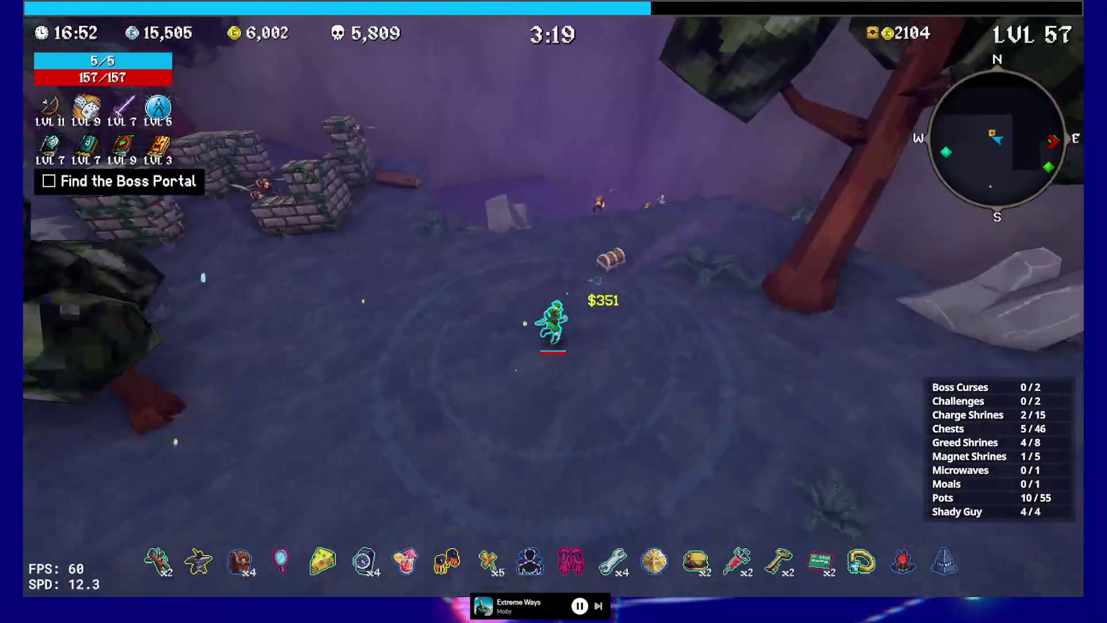
key(w)
key(e)
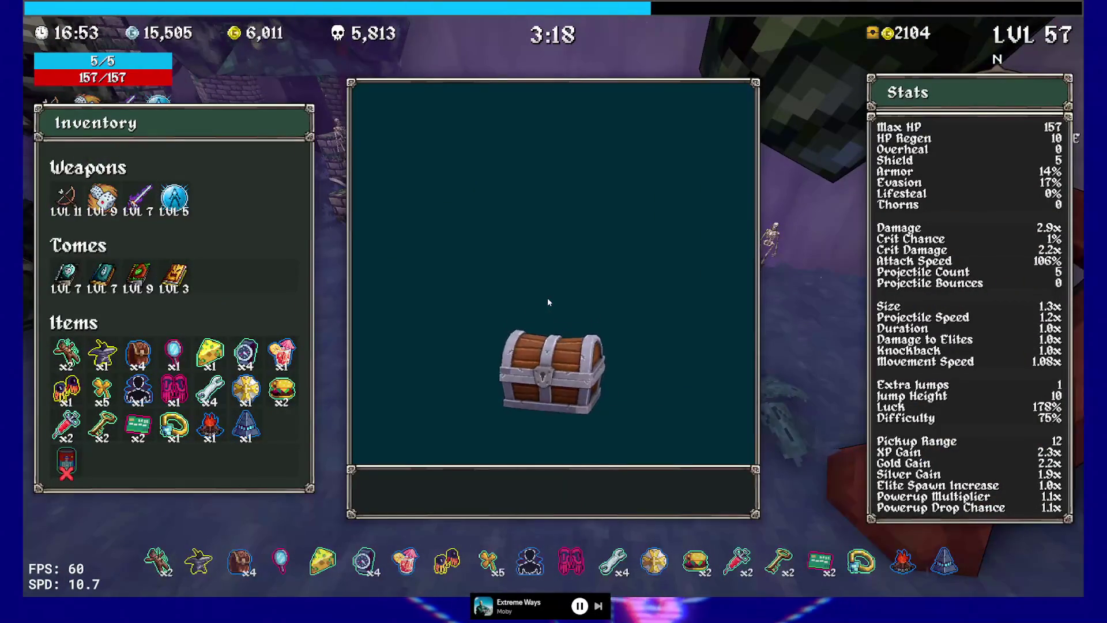
click(548, 298)
click(598, 487)
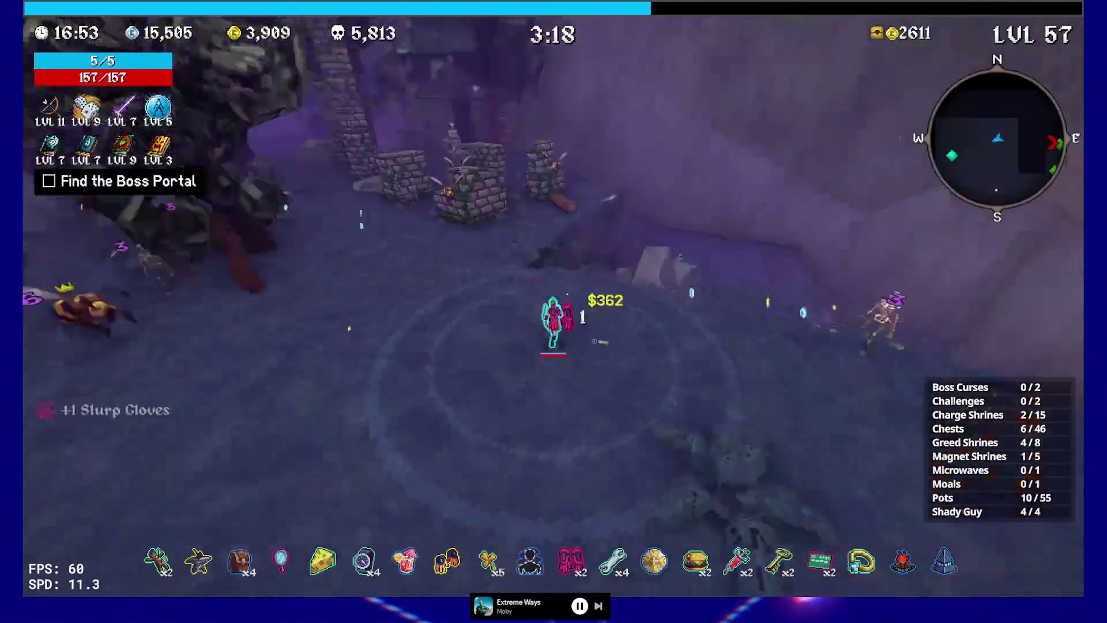
Run past the brick ruins and stand in the Charge Shrine until it's fully charged.
key(w)
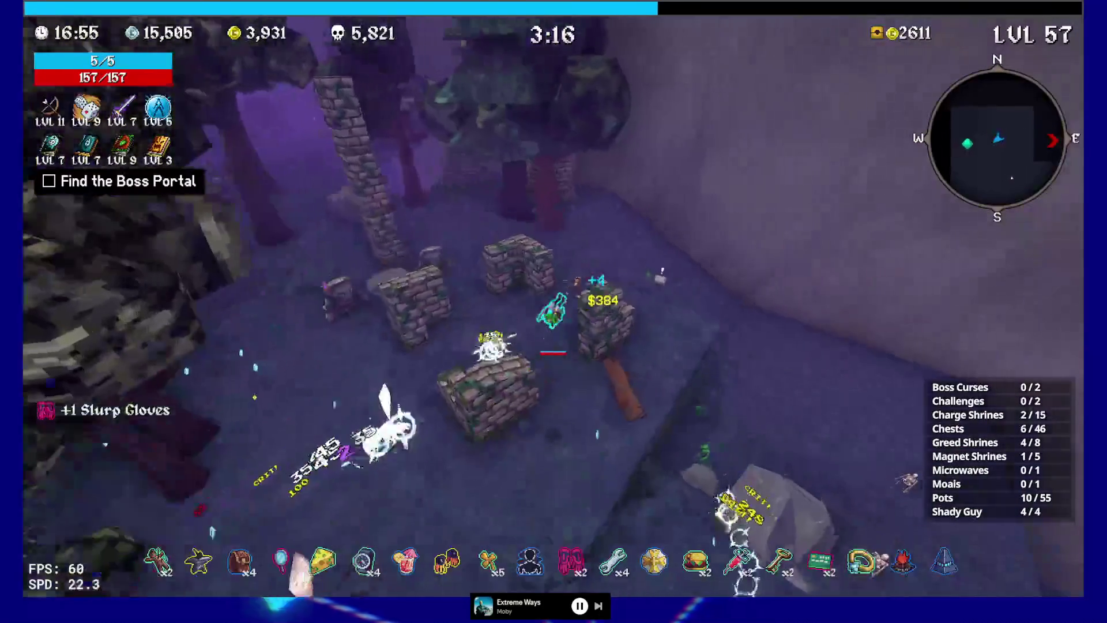
key(w)
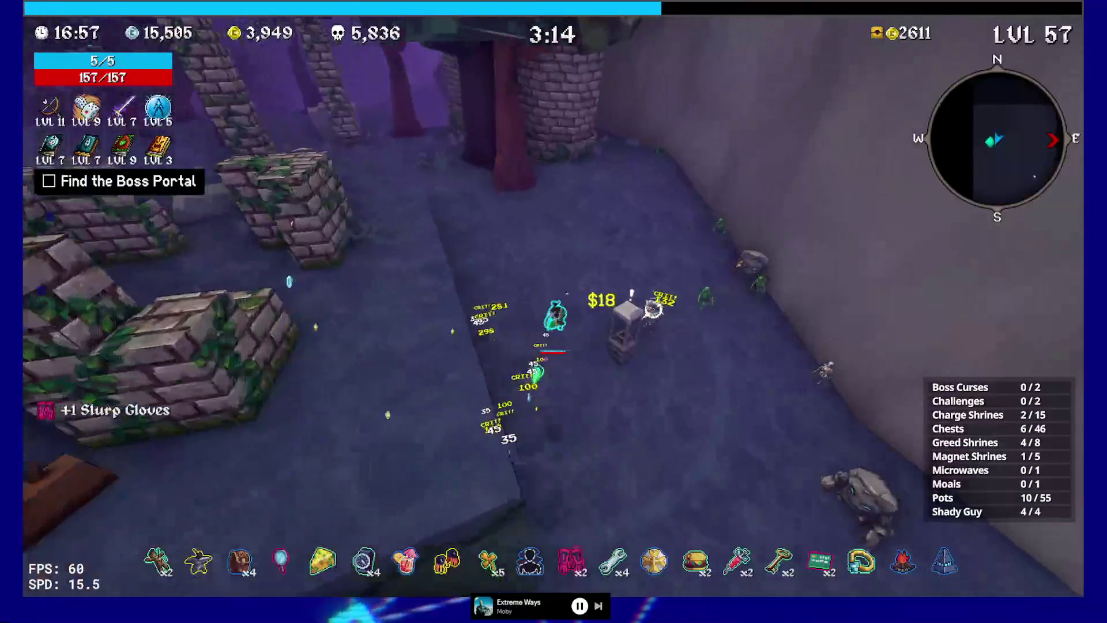
key(w)
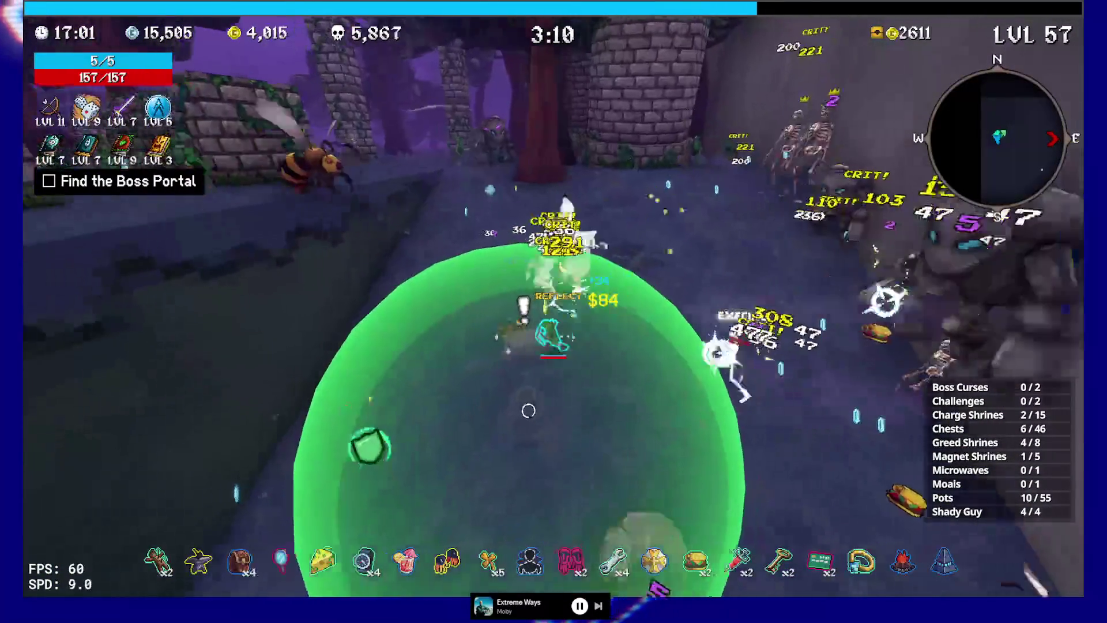
key(w)
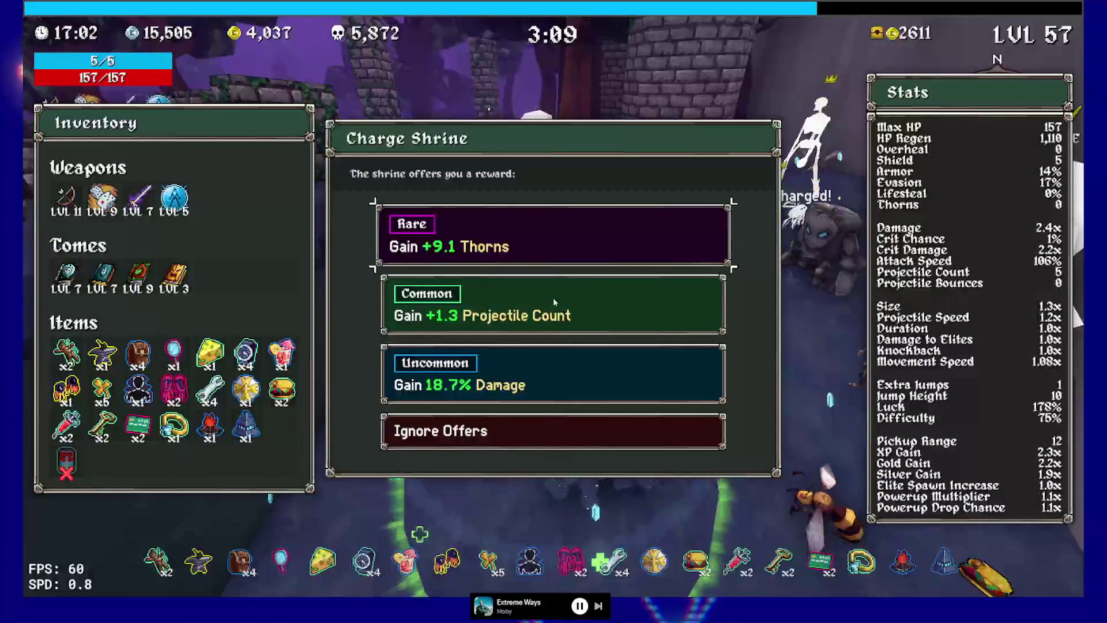
Take the 18.7% Damage shrine reward, then run through the ruins and woods to open a chest.
click(545, 376)
key(w)
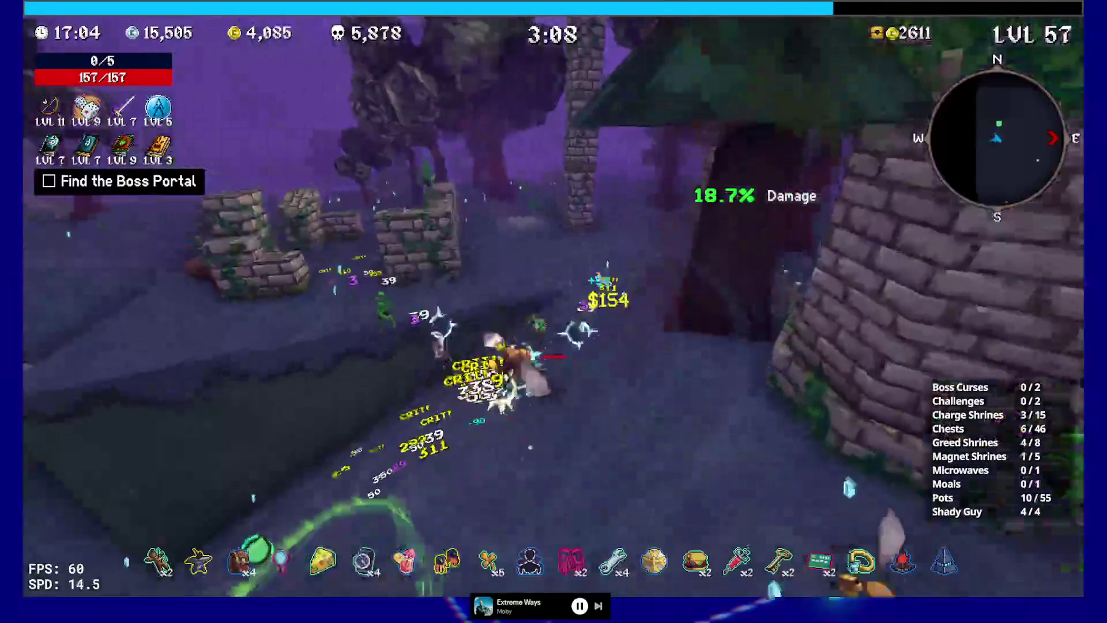
key(w)
key(w)
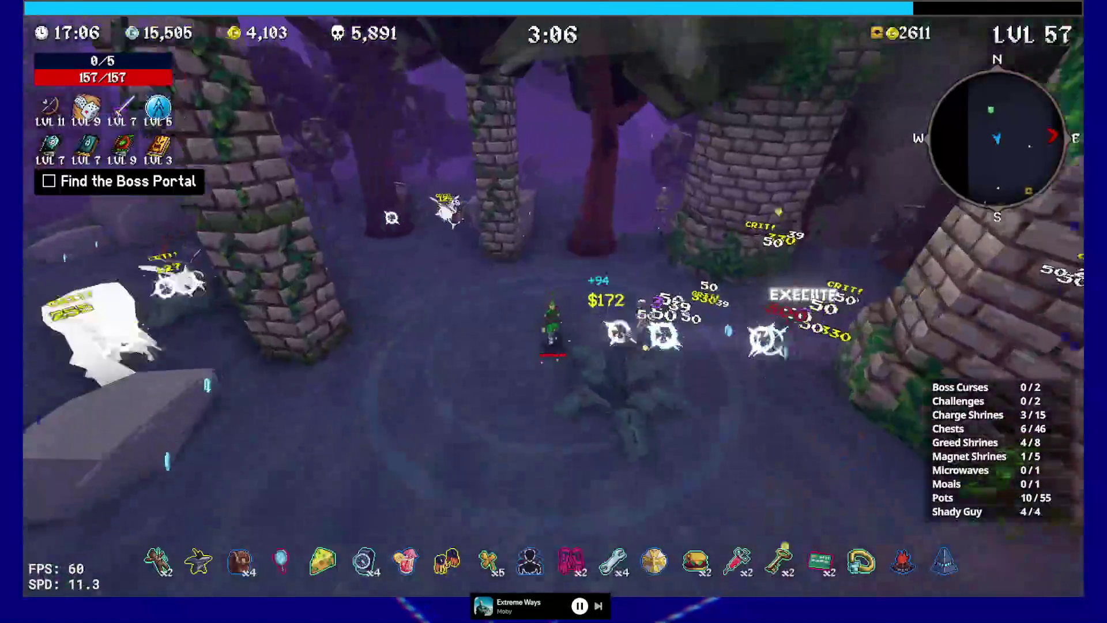
key(w)
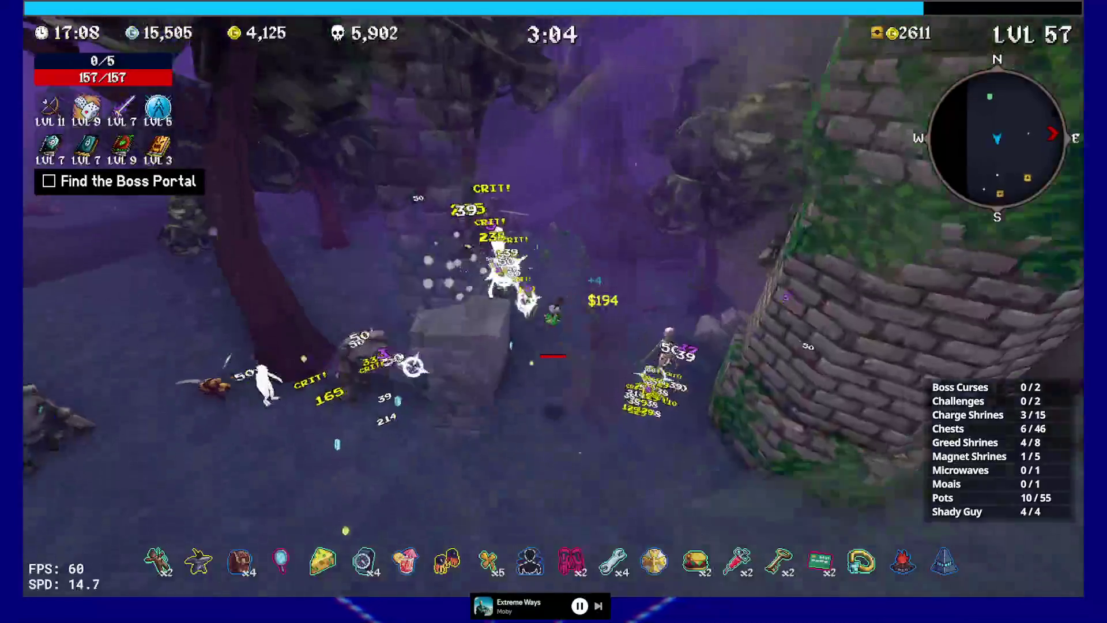
key(w)
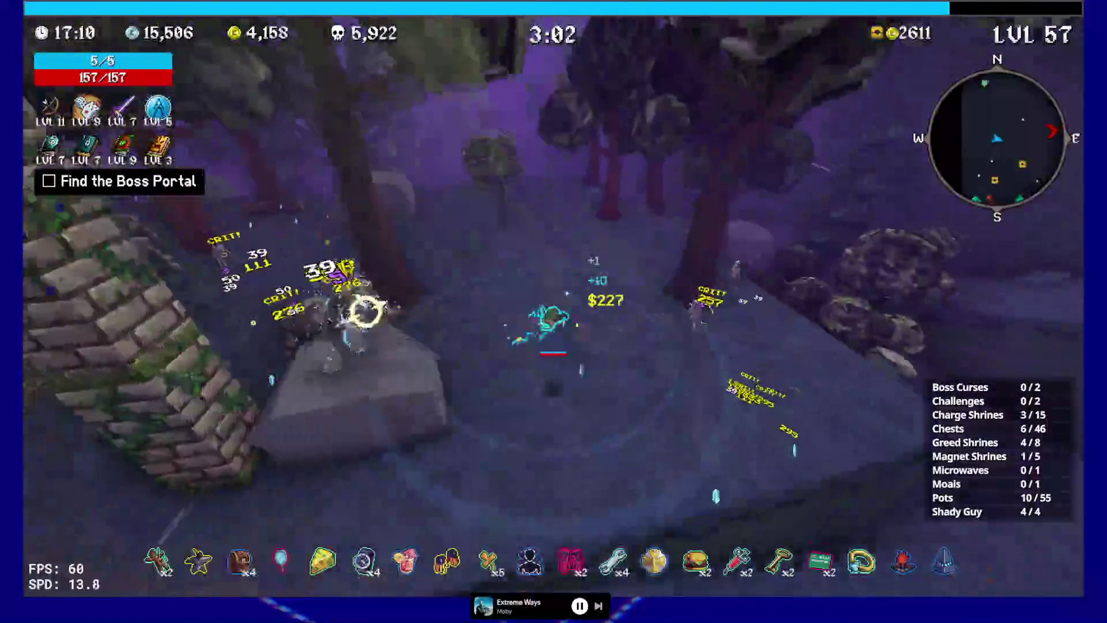
key(w)
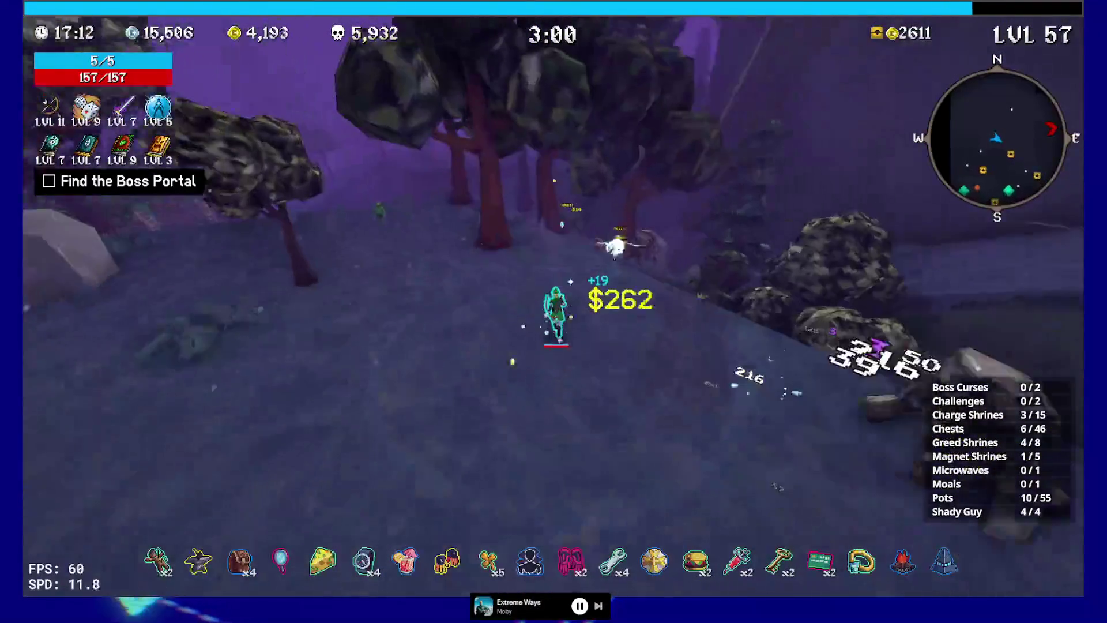
key(w)
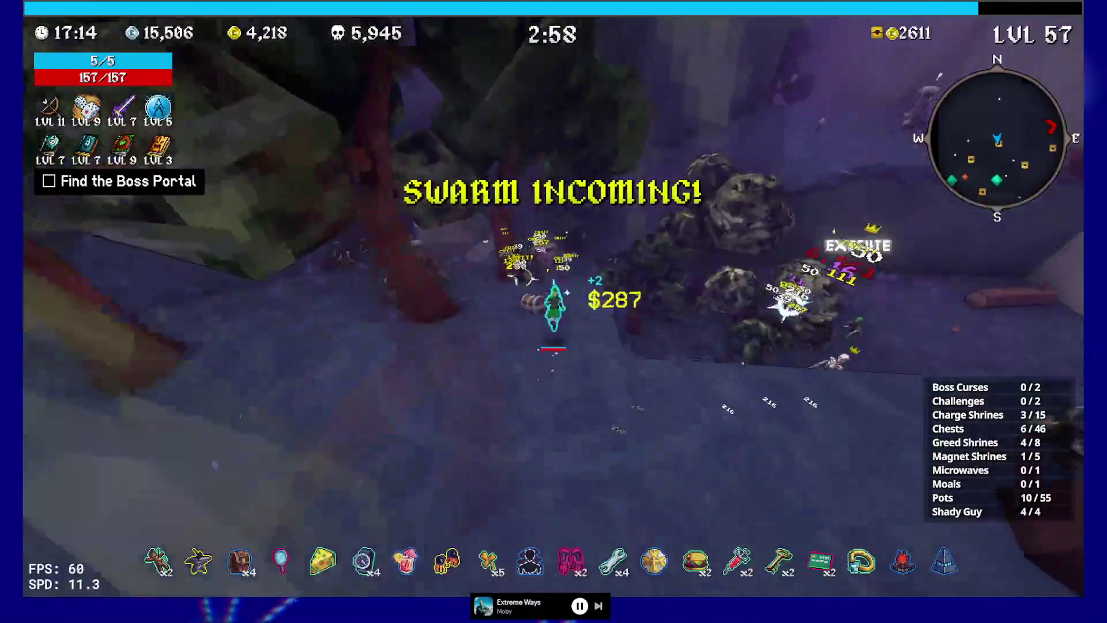
key(e)
key(e)
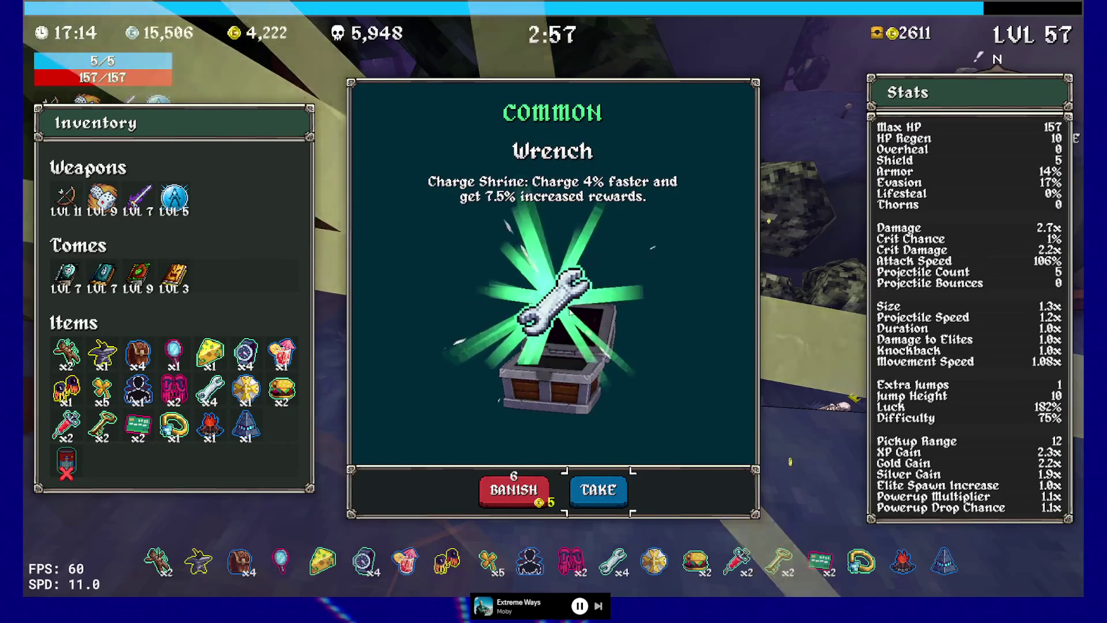
Take the Wrench and keep running east then south-west toward the next level-up.
key(e)
key(w)
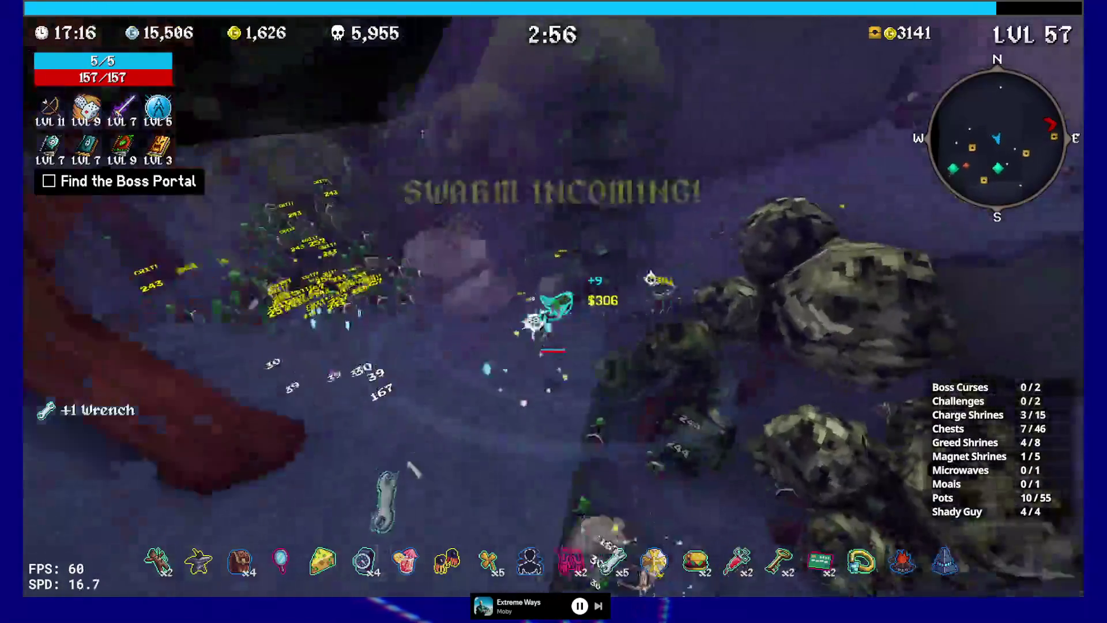
key(w)
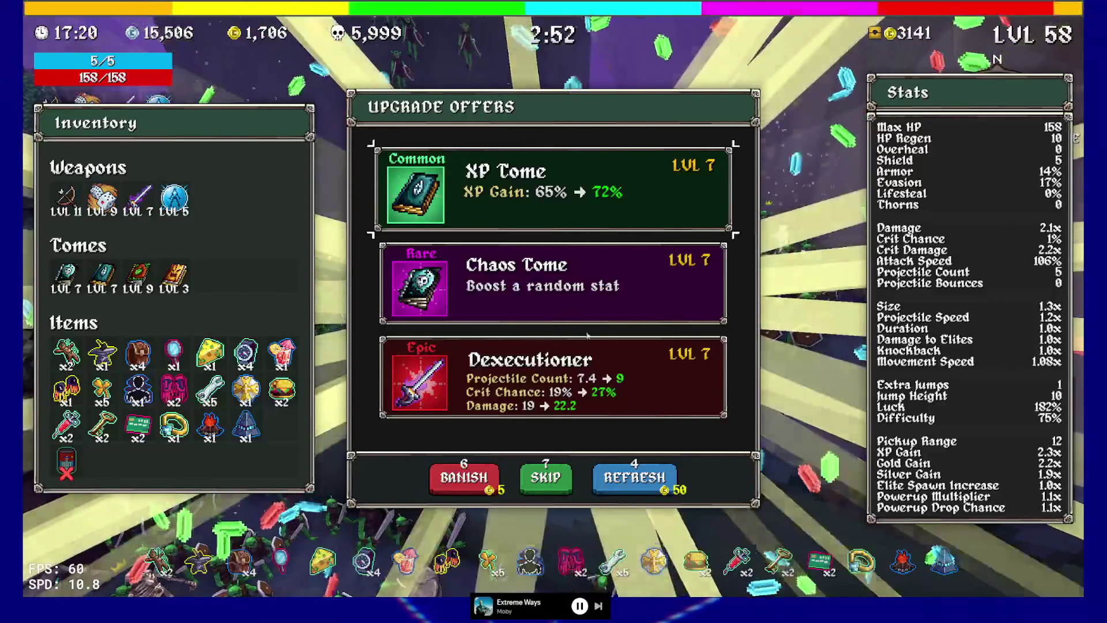
Pick the Dexecutioner sword upgrade and run down the cliff corridor into the goblin swarm.
click(553, 349)
key(w)
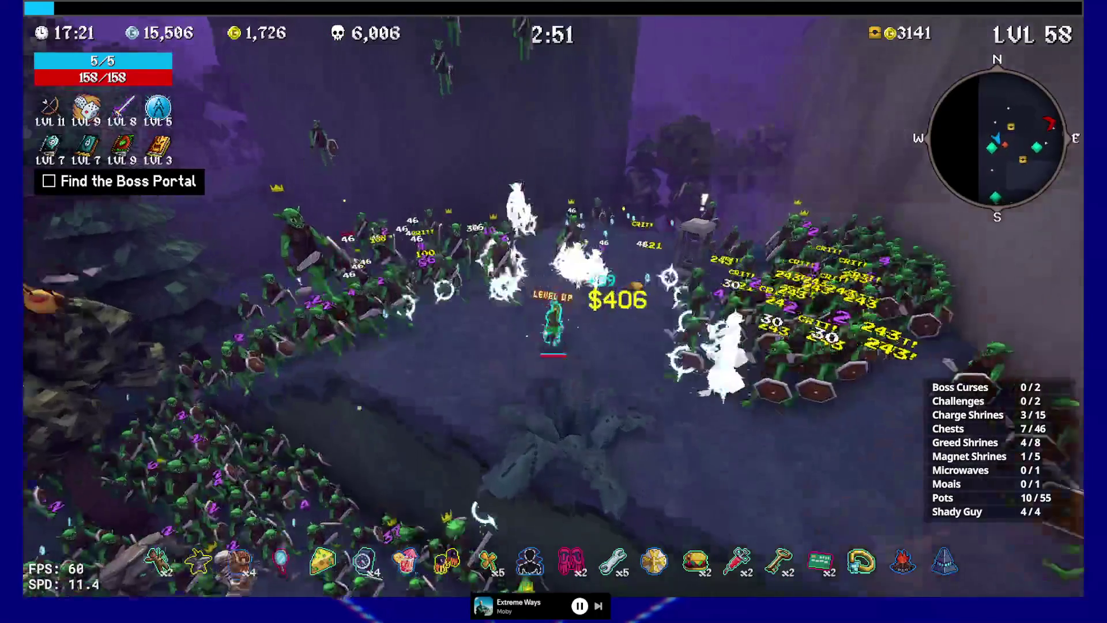
key(w)
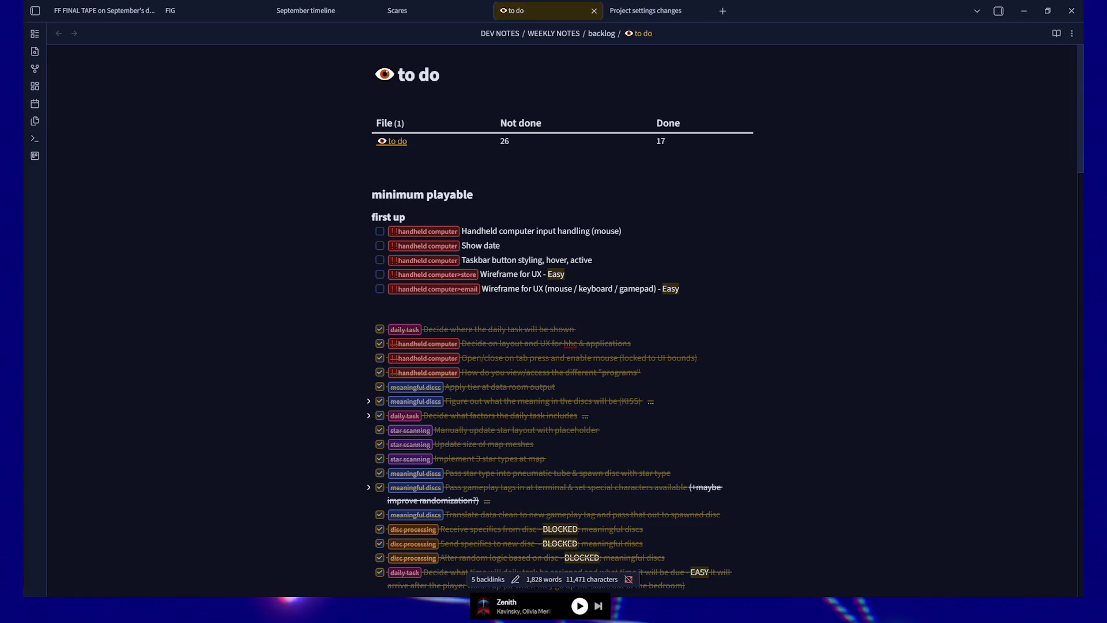
Pull the browser showing 'The Higher Power does NOT like me...' over Obsidian and maximize it.
mouse_move(0, 41)
mouse_down()
mouse_move(740, 40)
mouse_move(731, 37)
mouse_up()
click(835, 36)
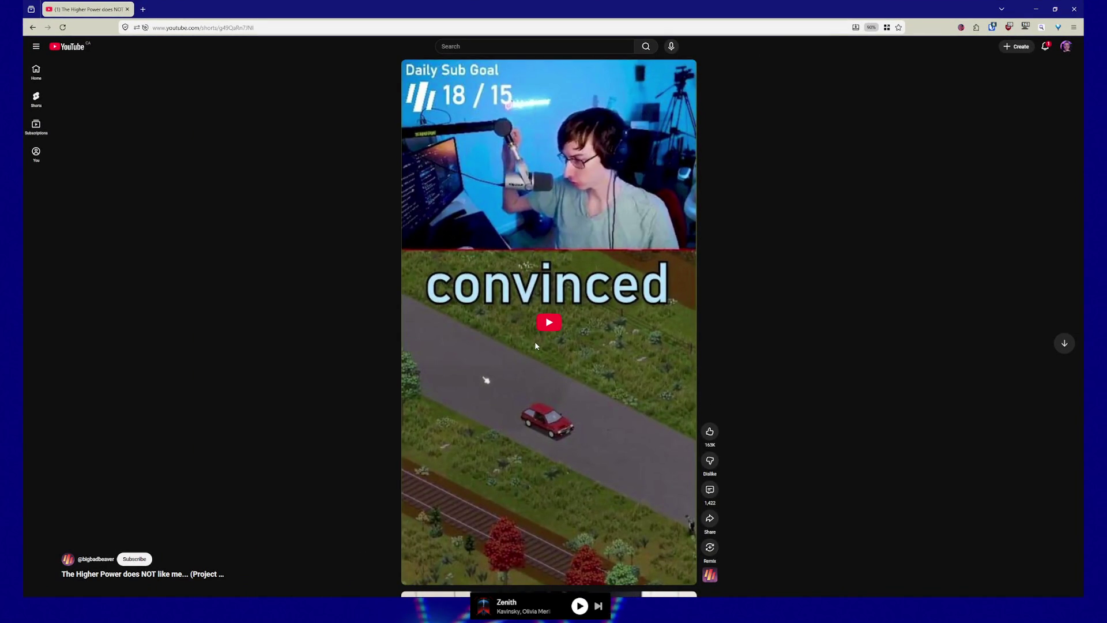
Play the Short 'The Higher Power does NOT like me...' with captions on.
click(540, 327)
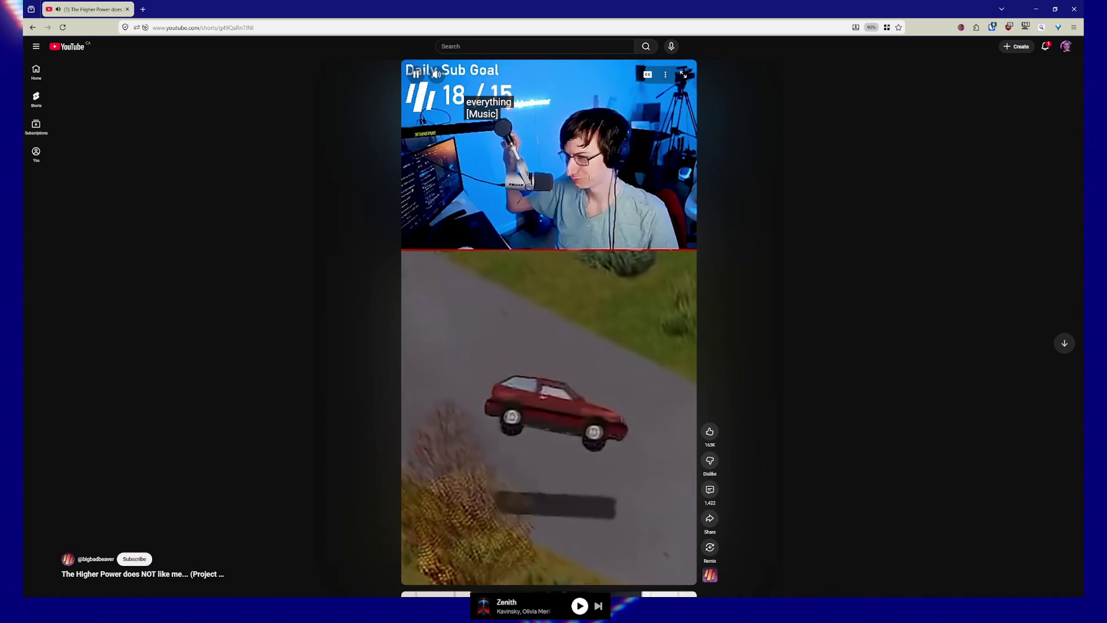
Close the YouTube browser window to reveal Obsidian's 'to do' note (26 not done, 17 done).
click(1074, 6)
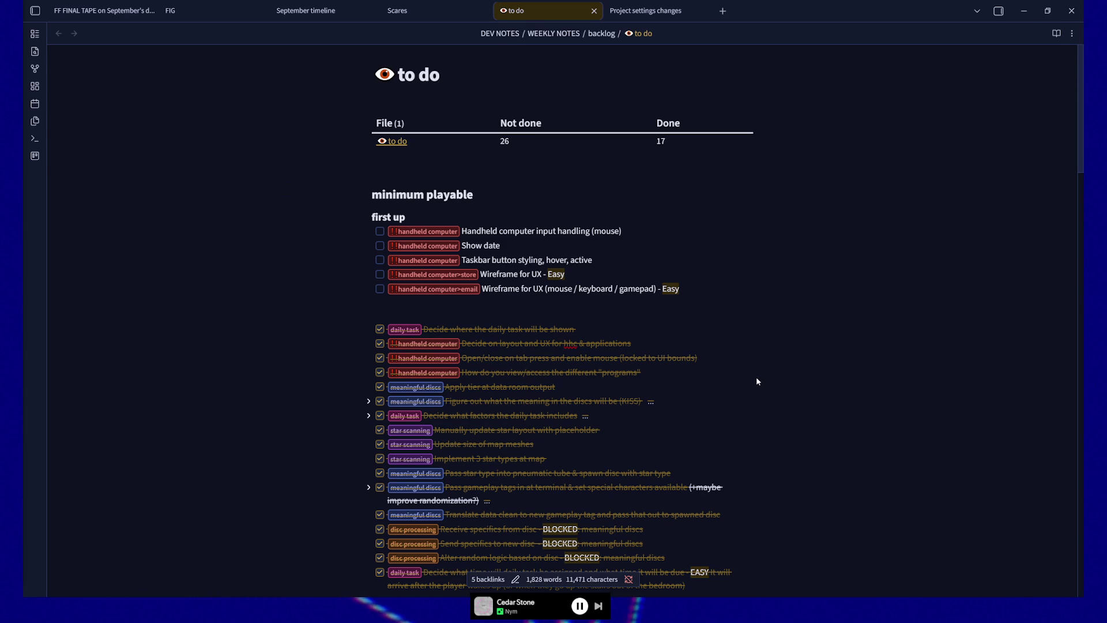
scroll(846, 314, down, 7)
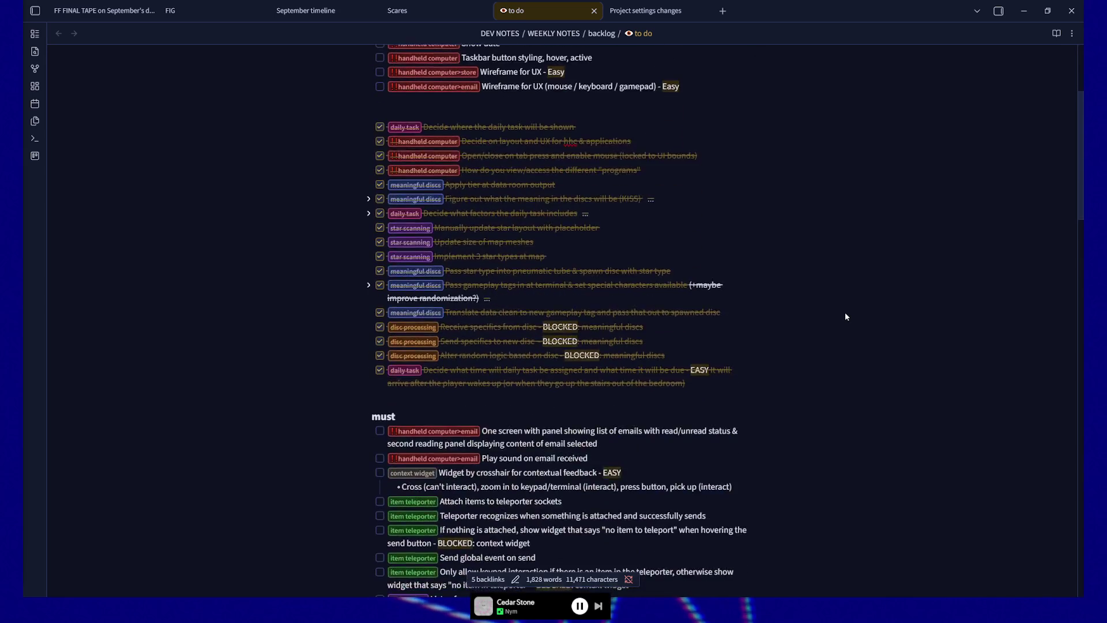
scroll(845, 317, down, 1)
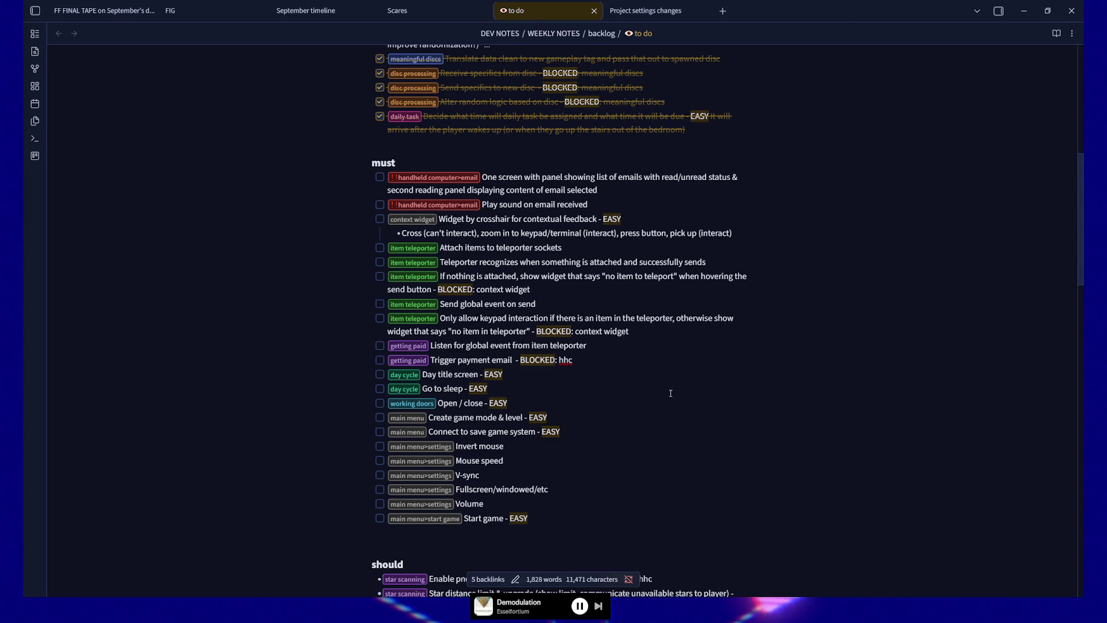
scroll(670, 393, up, 8)
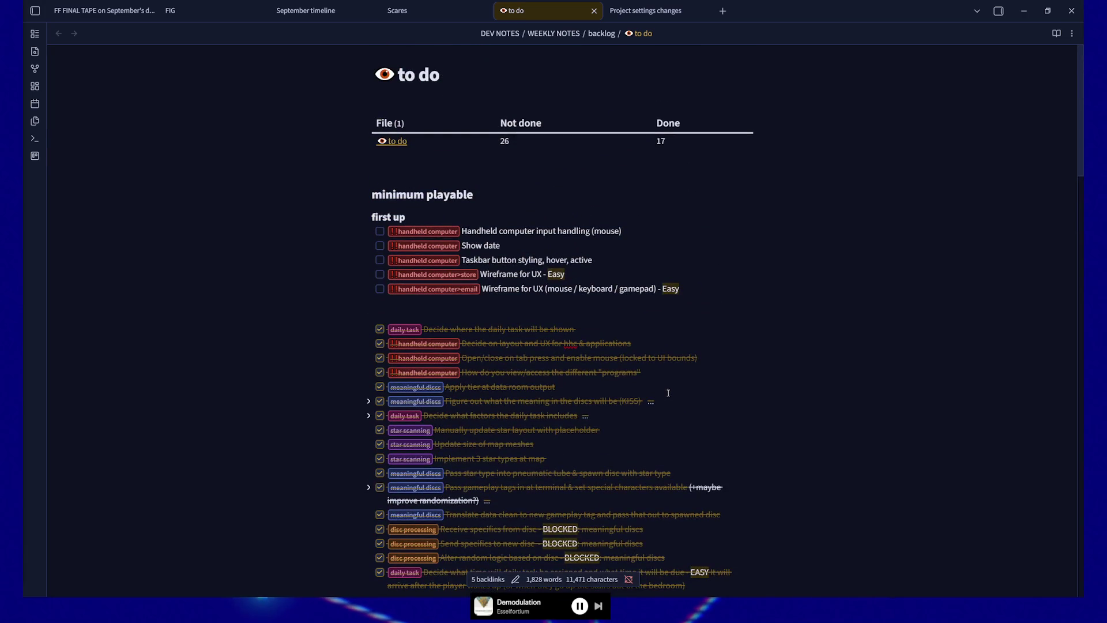
scroll(552, 411, down, 4)
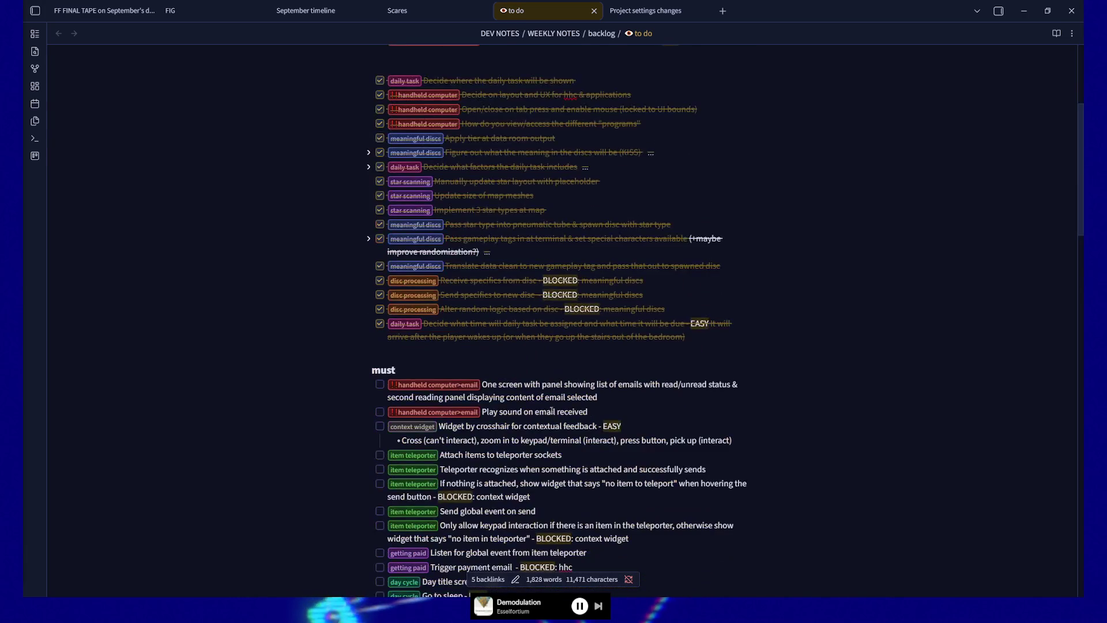
scroll(647, 311, down, 4)
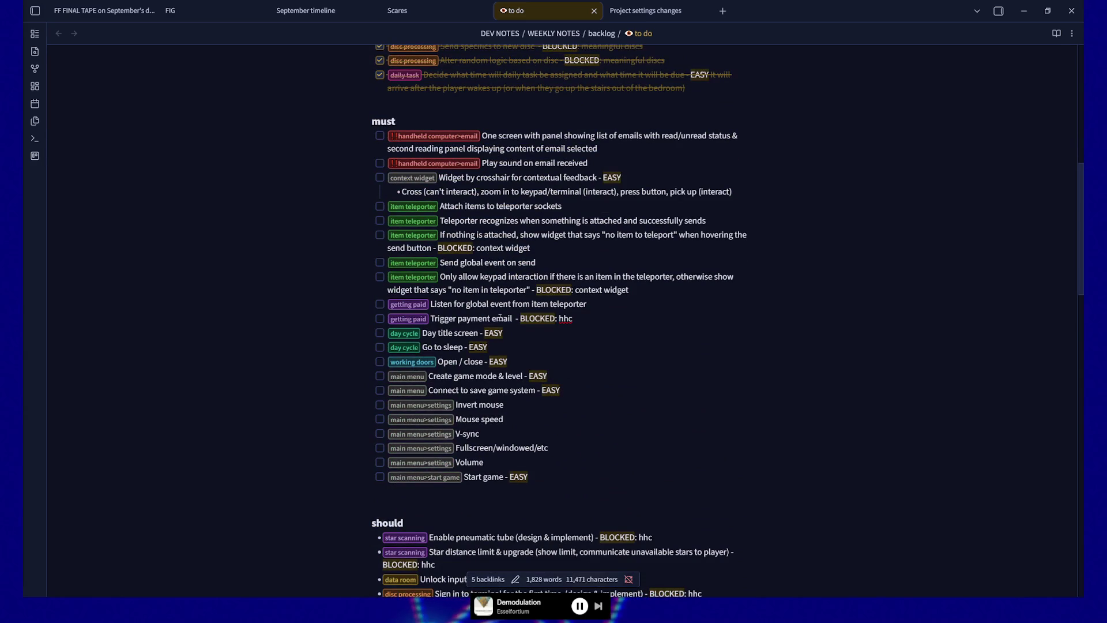
scroll(500, 318, down, 7)
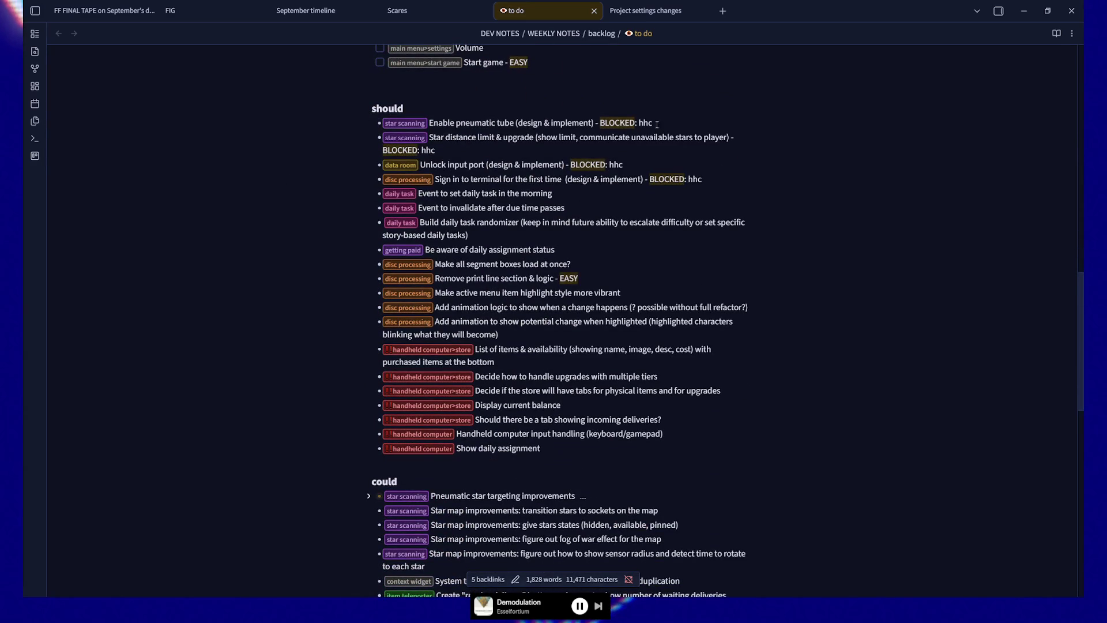
scroll(392, 304, down, 4)
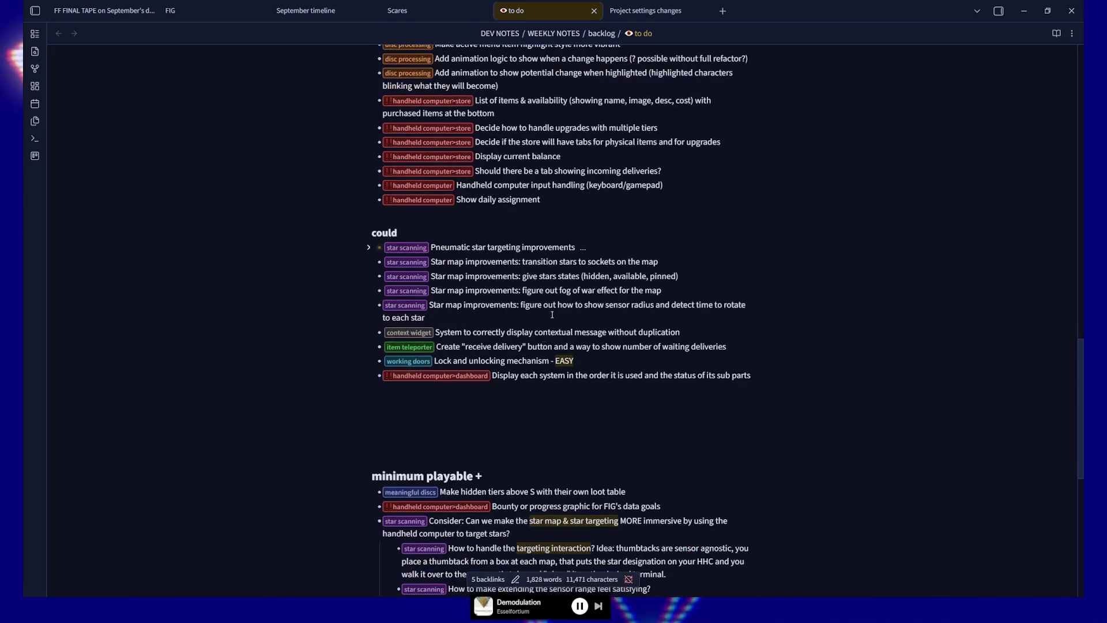
scroll(638, 394, down, 3)
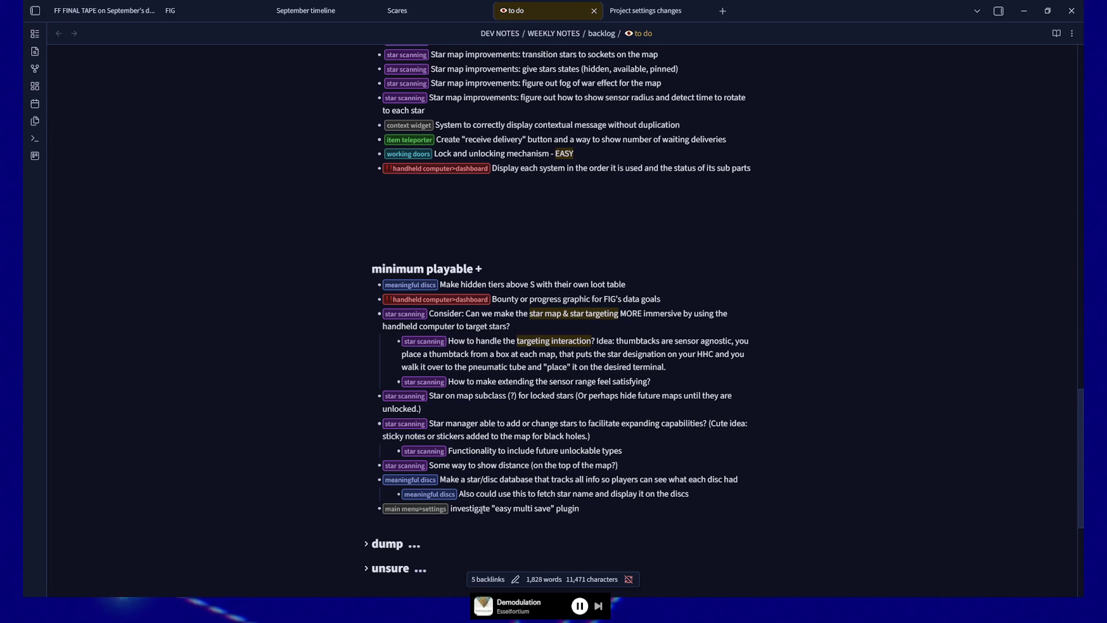
scroll(556, 387, up, 4)
scroll(555, 387, up, 12)
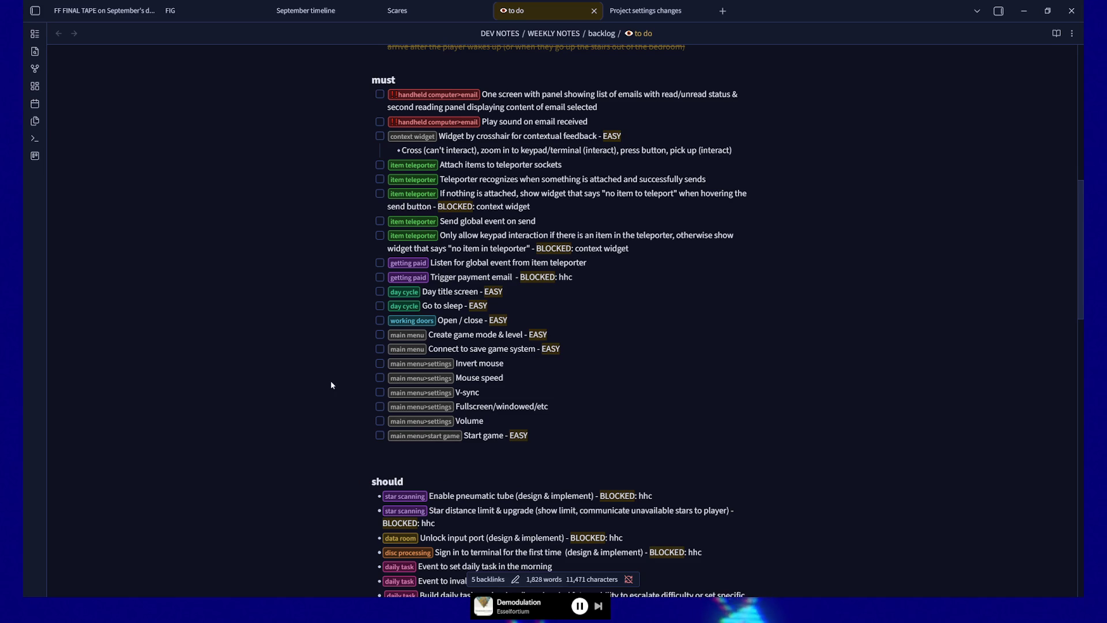
scroll(292, 407, up, 7)
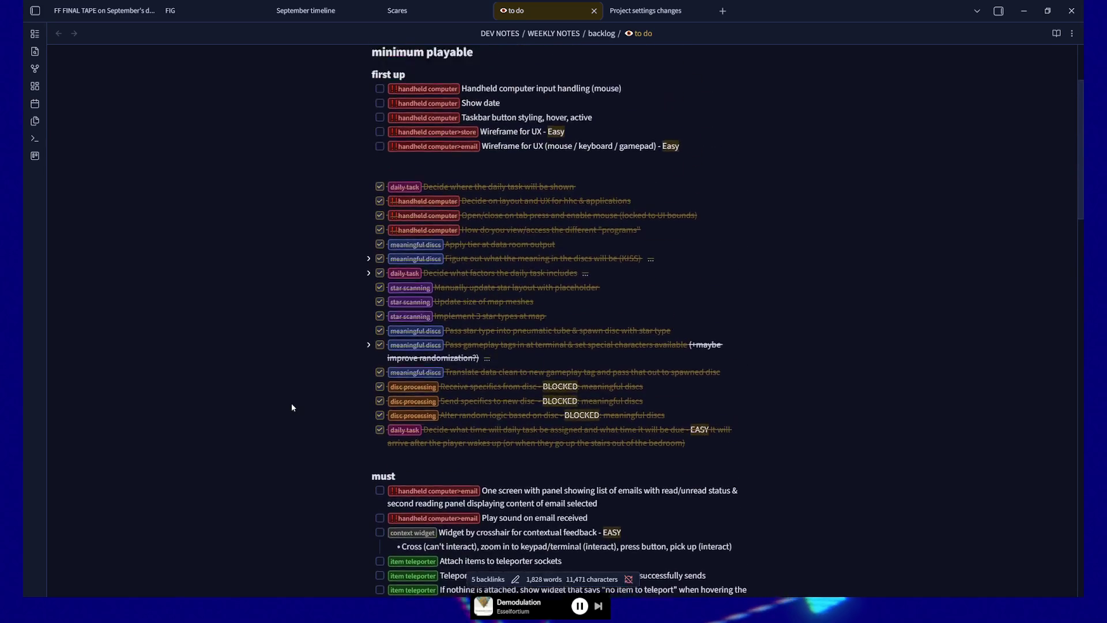
Scroll the 'to do' note up to the File / Not done / Done summary table.
scroll(292, 407, up, 2)
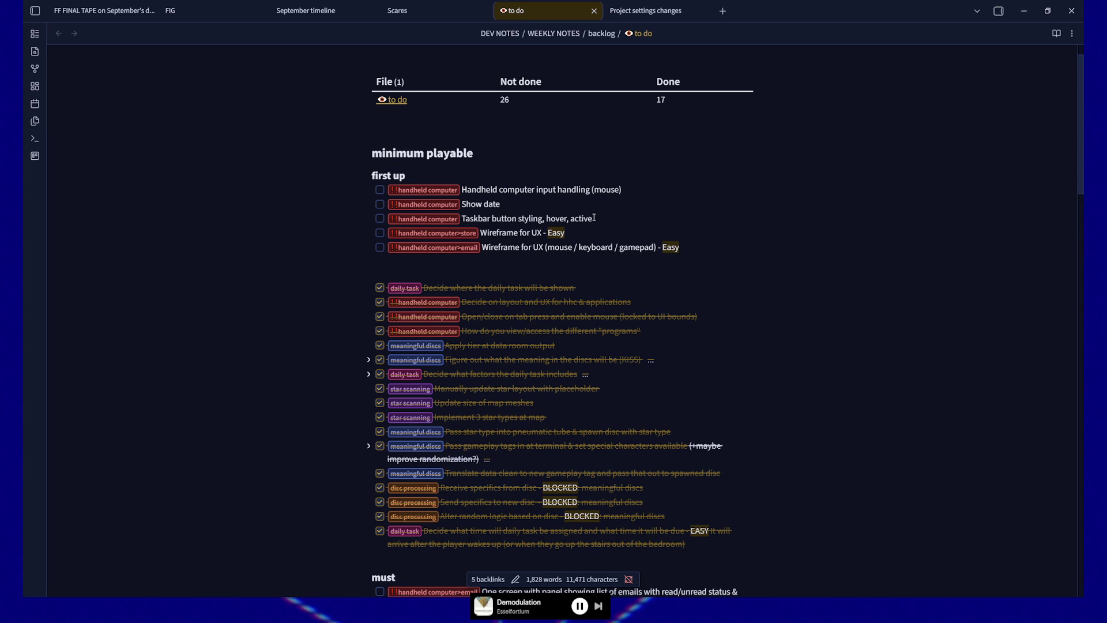
click(481, 190)
drag(631, 189, 500, 189)
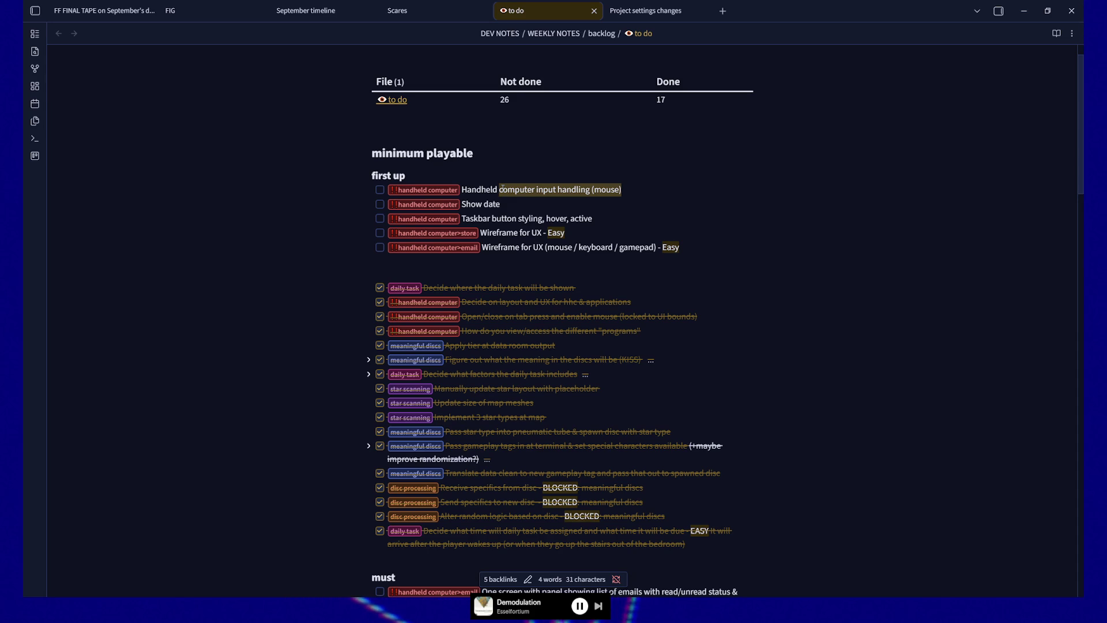
drag(566, 232, 480, 232)
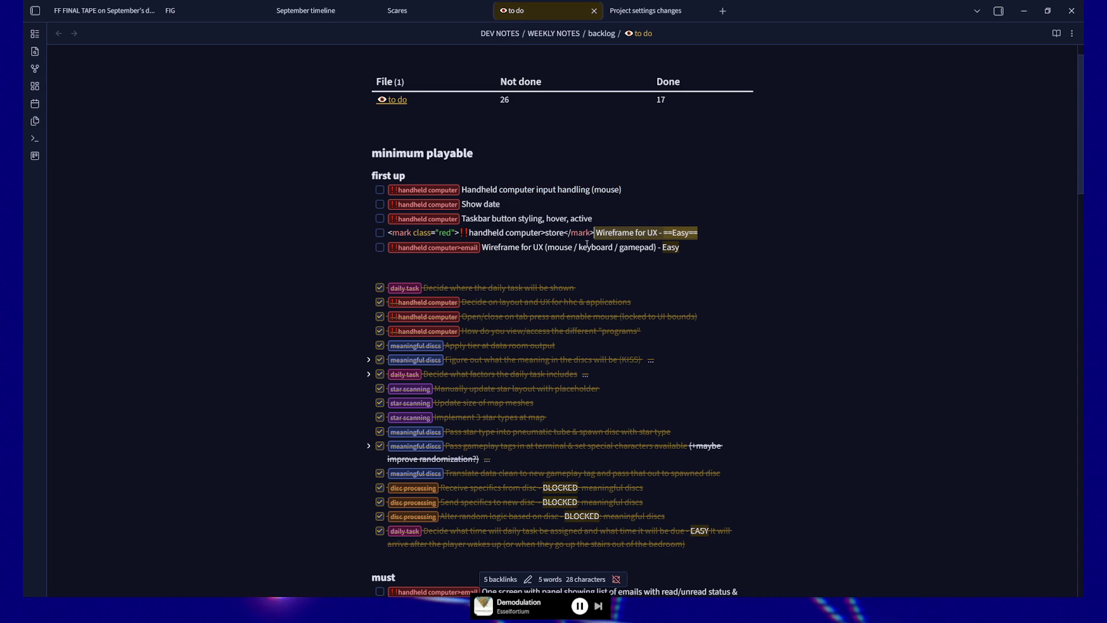
click(482, 232)
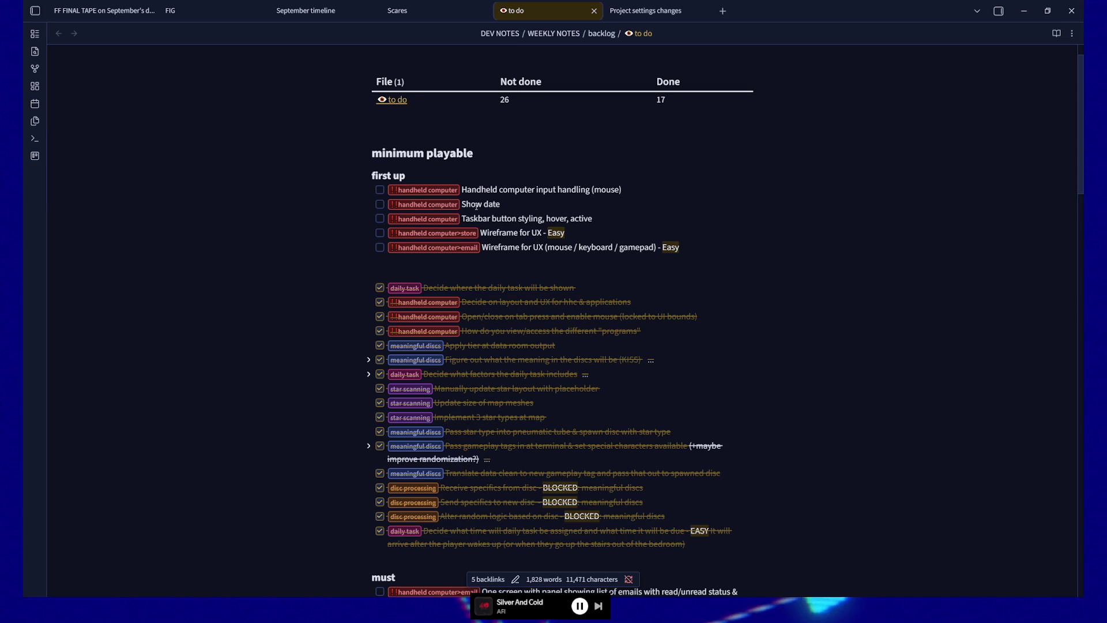
Scroll down reviewing tasks like 'Show date', 'Day title screen' and 'Play sound on email received'.
shift+click(462, 203)
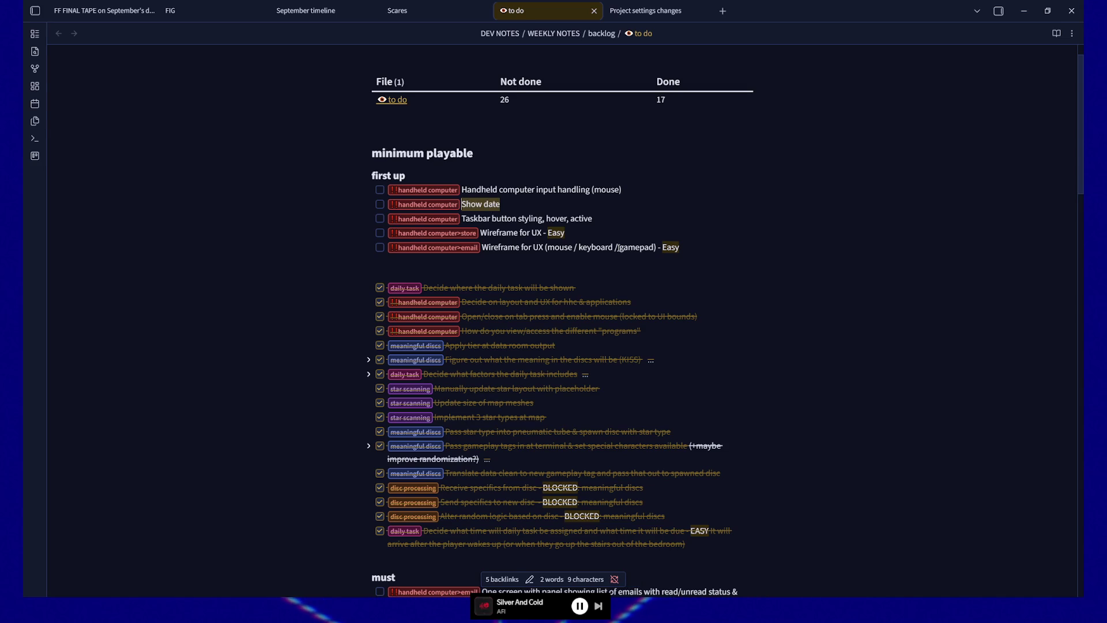
scroll(766, 358, down, 6)
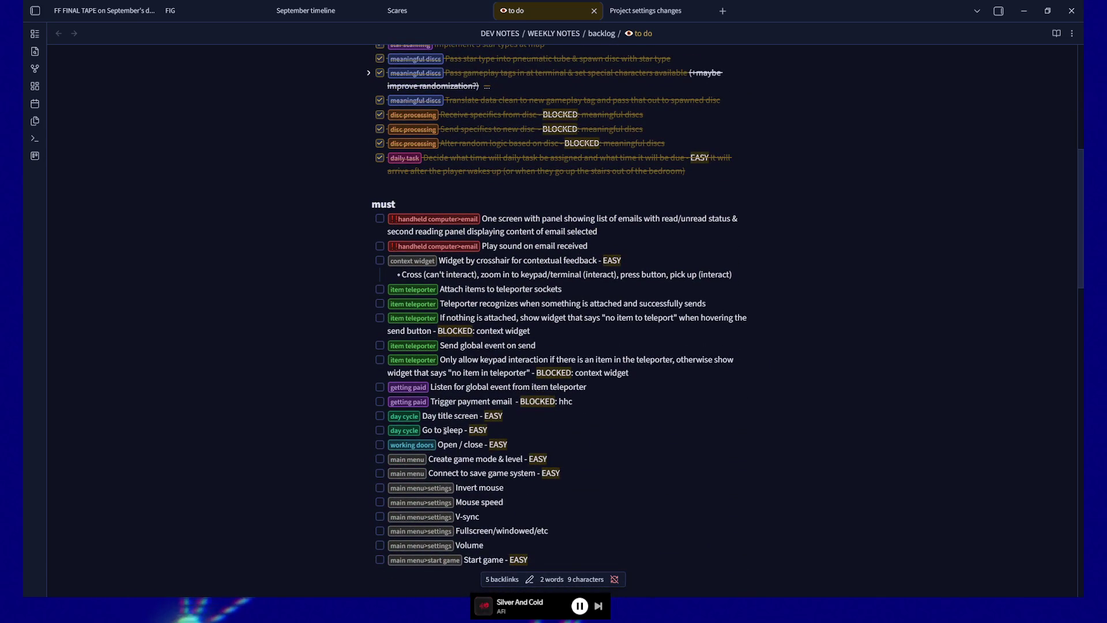
click(454, 415)
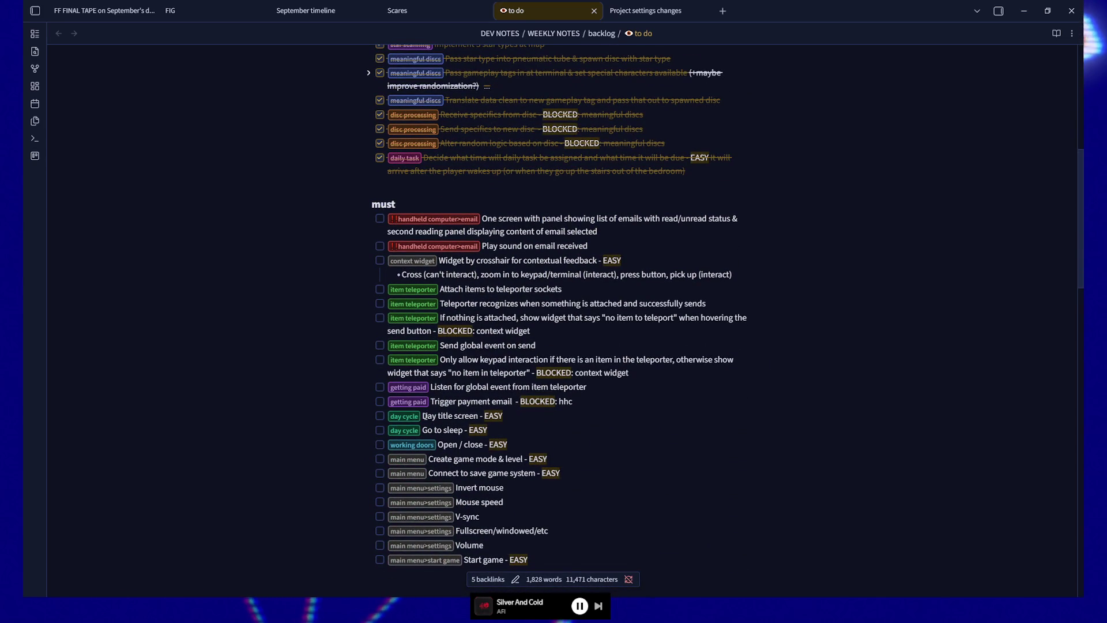
drag(422, 416, 478, 416)
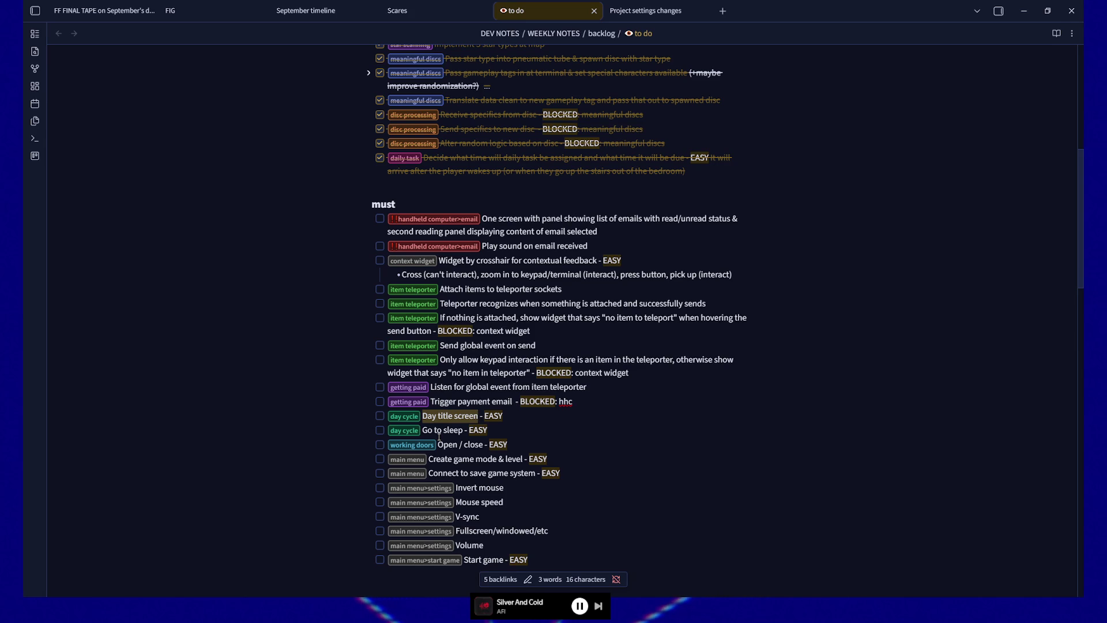
click(608, 220)
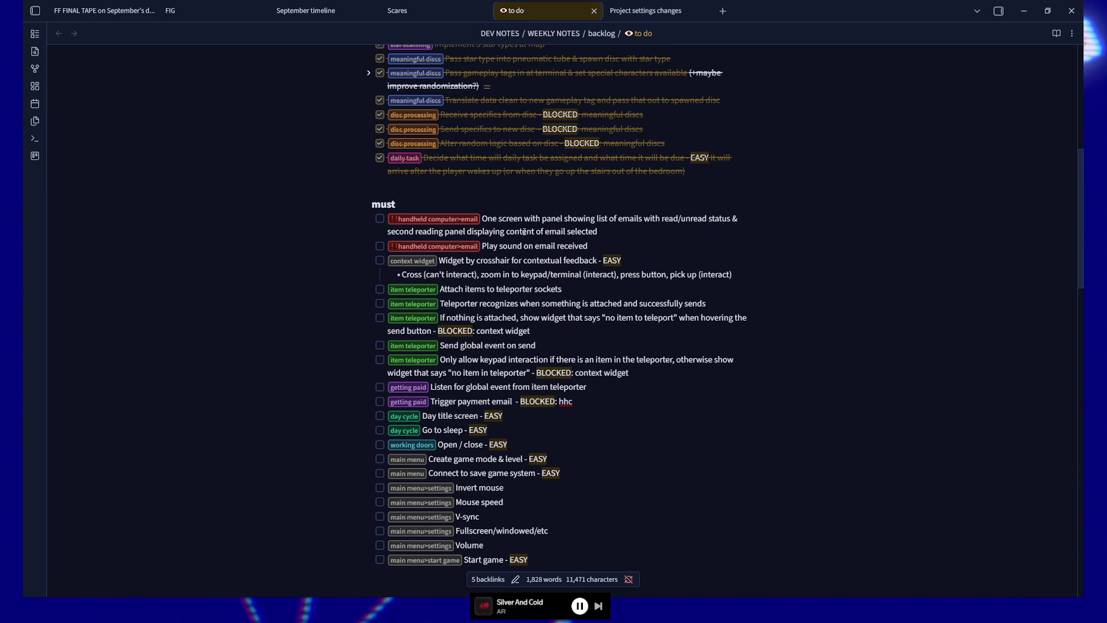
click(602, 248)
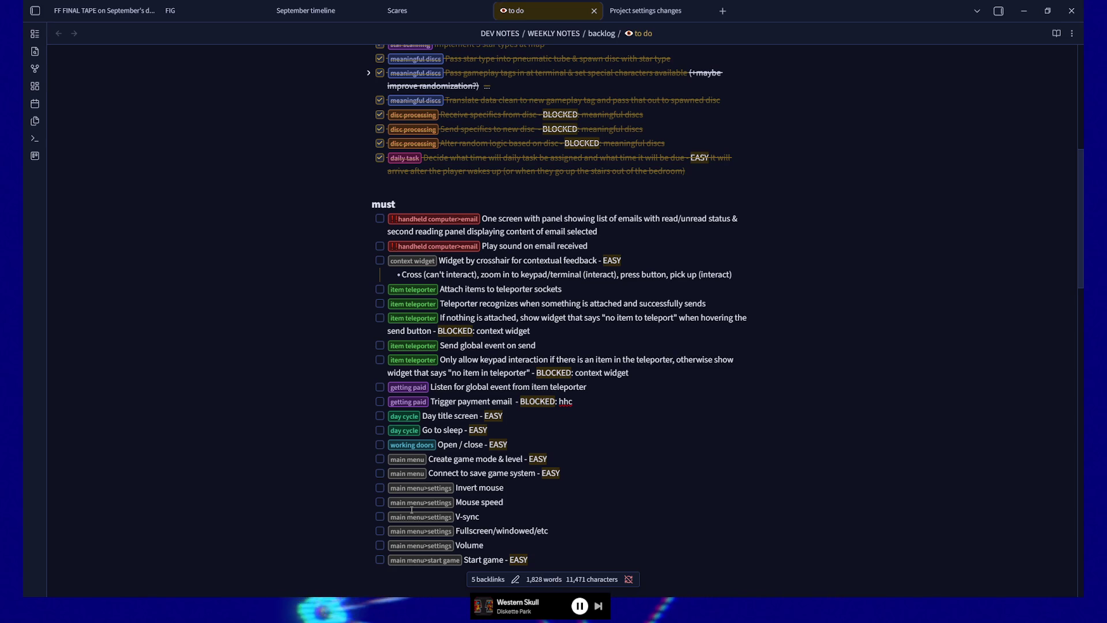
scroll(520, 404, down, 3)
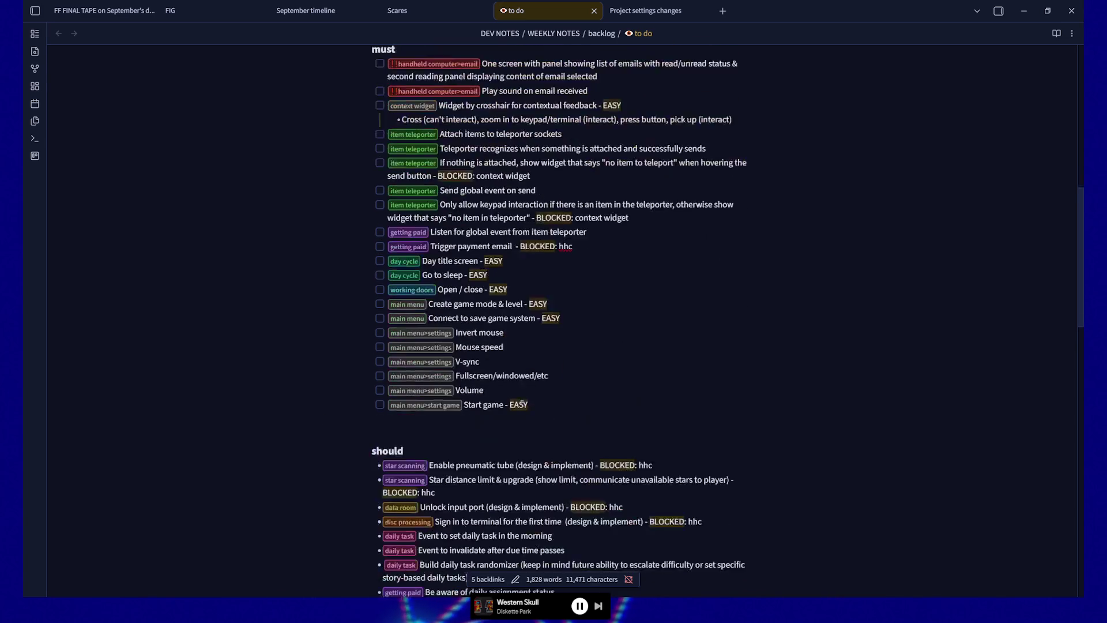
Scroll further down the 'to do' note's task lists, then back up toward its top.
scroll(520, 404, down, 4)
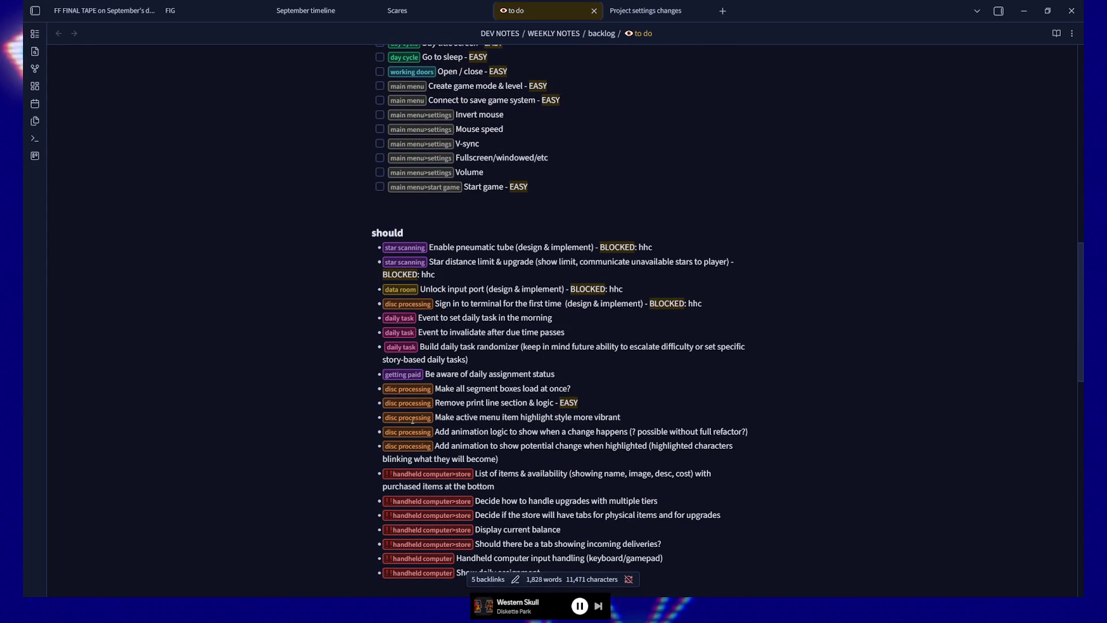
scroll(470, 452, down, 2)
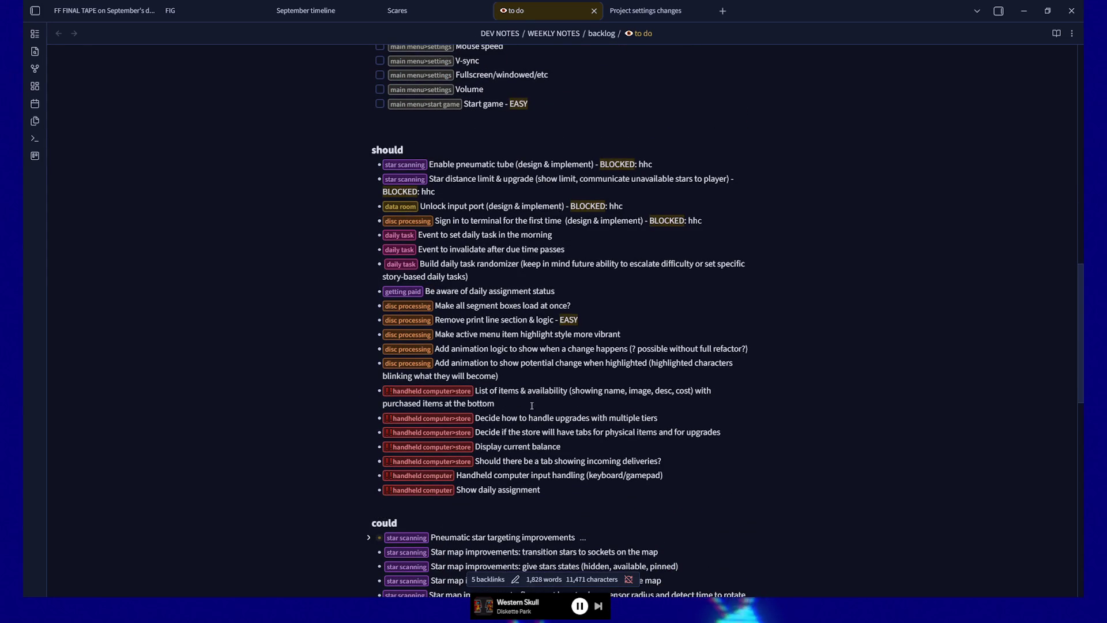
scroll(324, 270, down, 3)
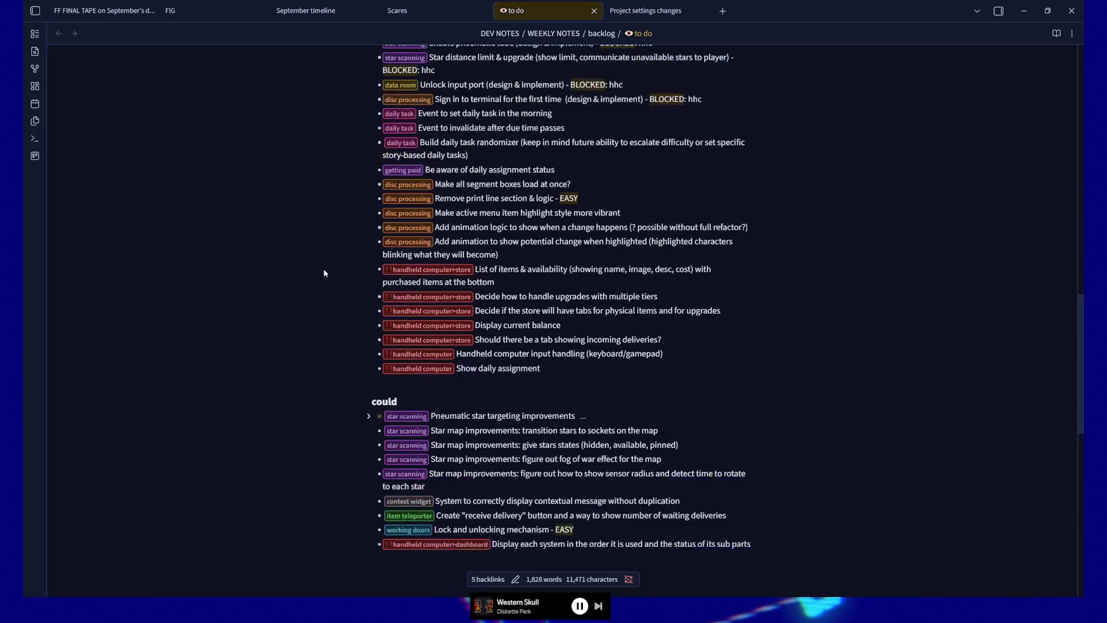
scroll(324, 272, up, 12)
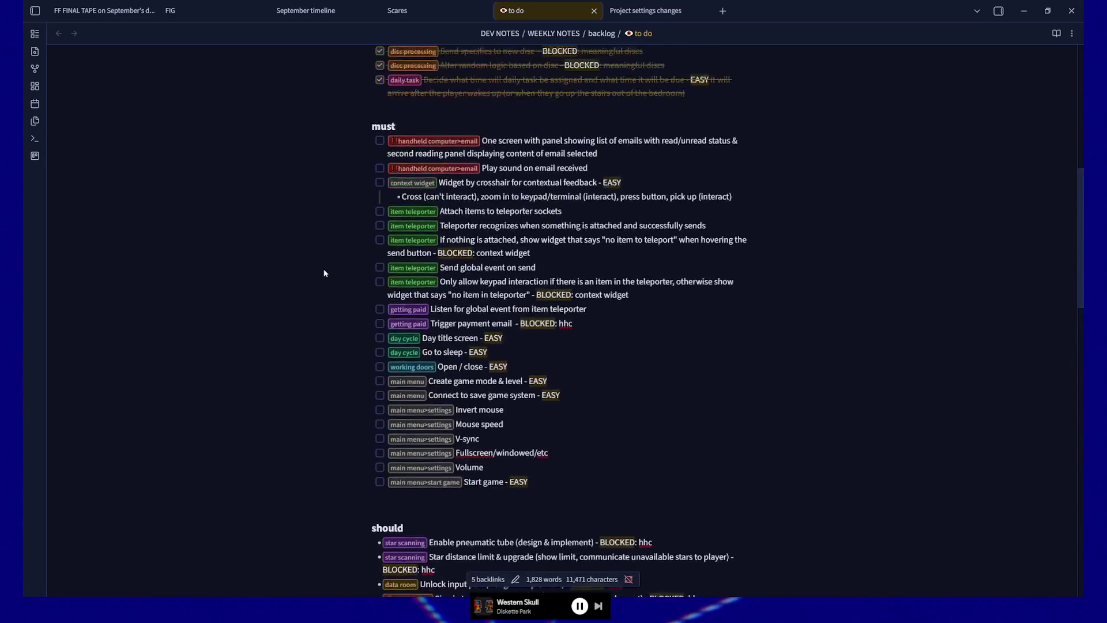
scroll(767, 337, up, 7)
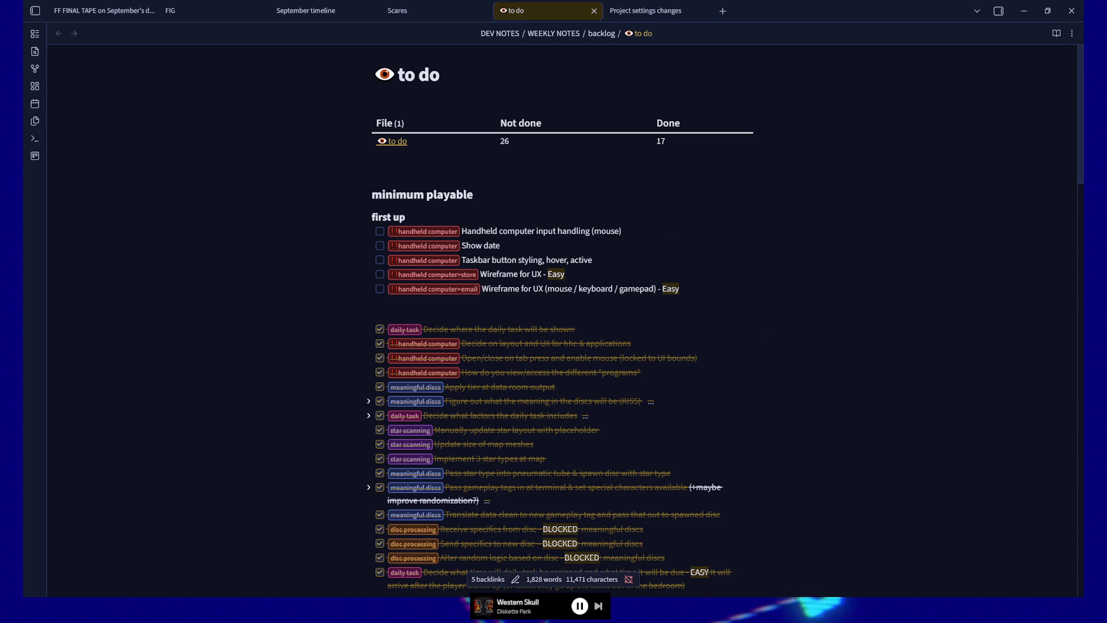
Switch to Unreal Engine's WBP_TaskbarButton tab and open the desk terminal's screen in the preview.
key(alt+Tab)
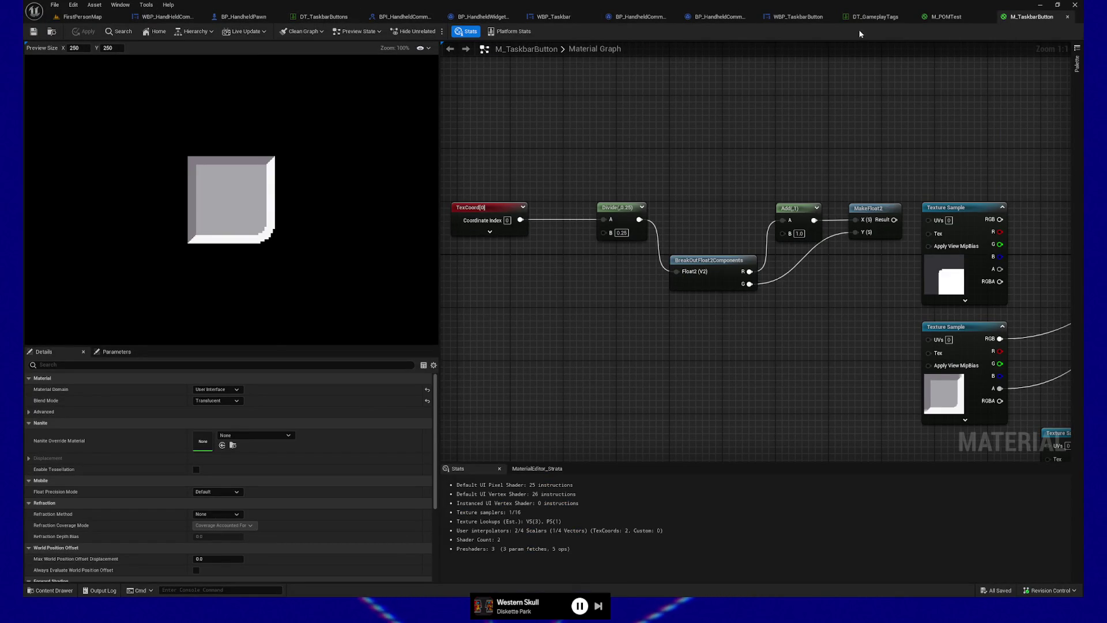
click(801, 16)
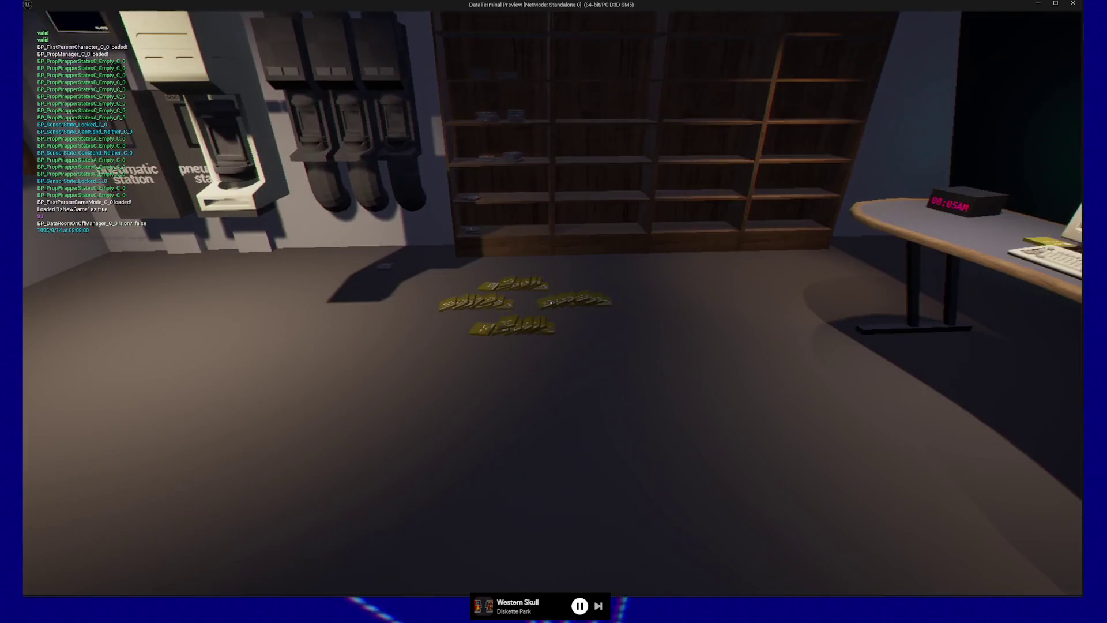
click(551, 302)
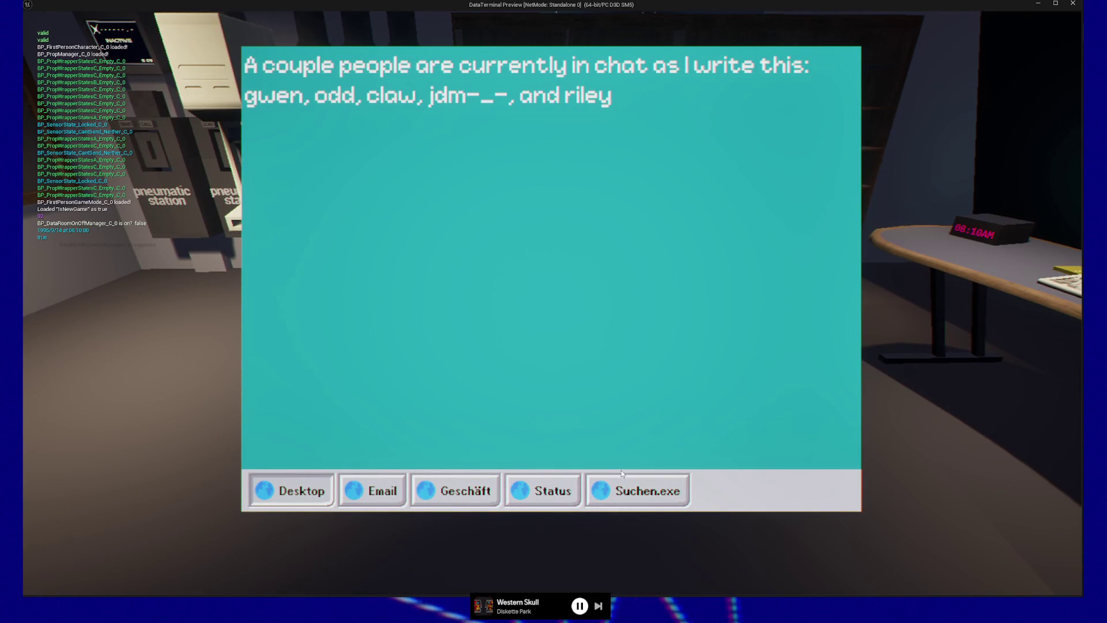
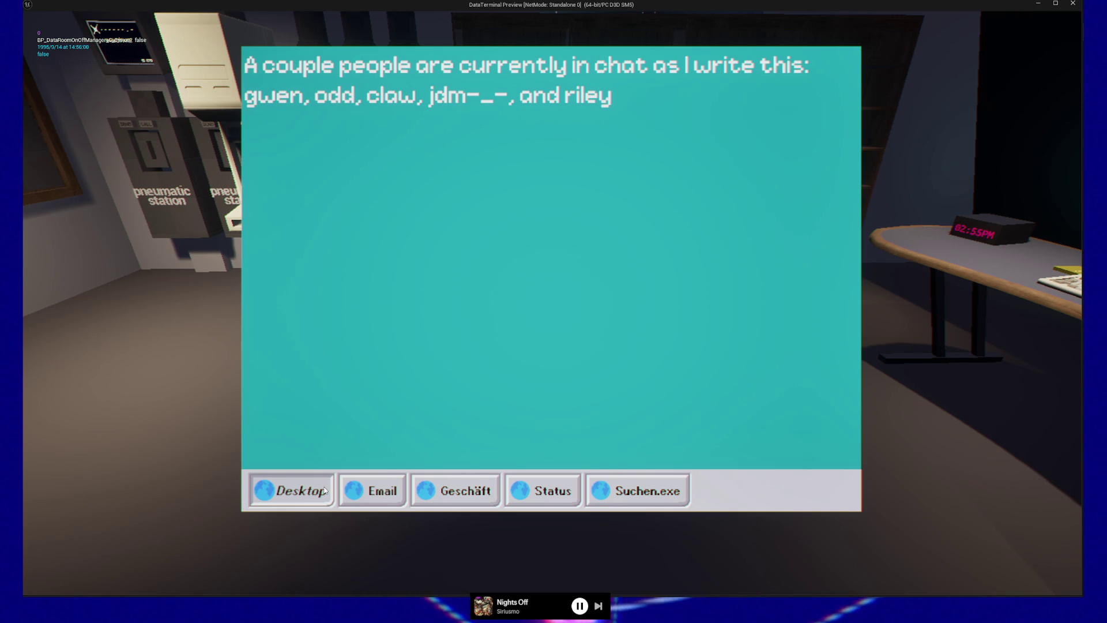
Pause the play preview and quit back to the WBP_TaskbarButton Designer.
key(Escape)
key(Escape)
click(594, 474)
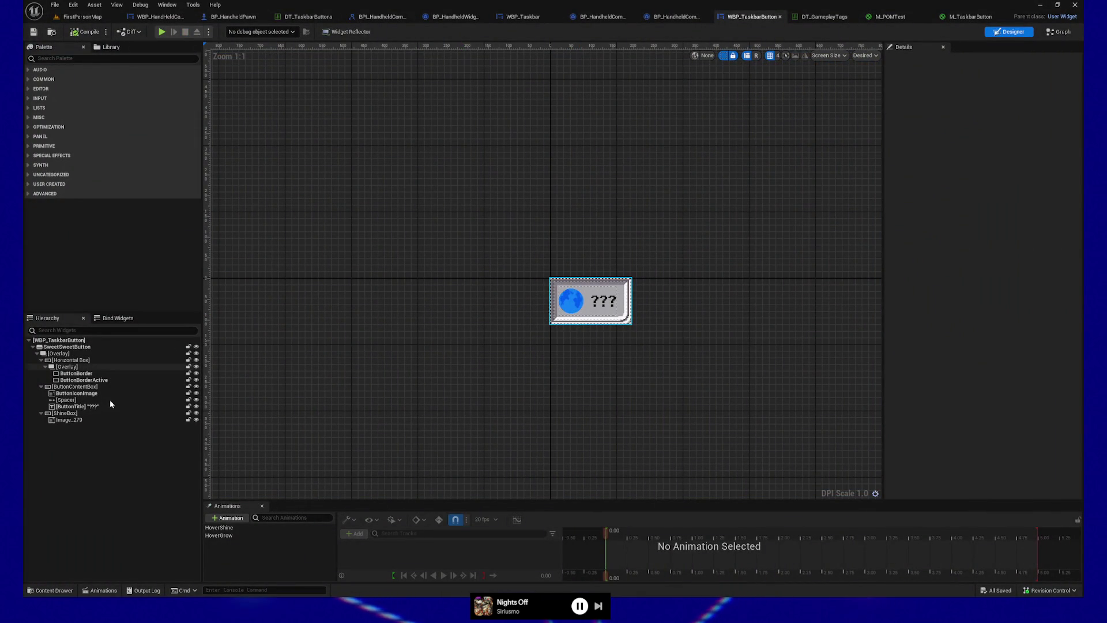
Toggle visibility of the Horizontal Box border and the icon-and-title container to inspect them.
click(75, 360)
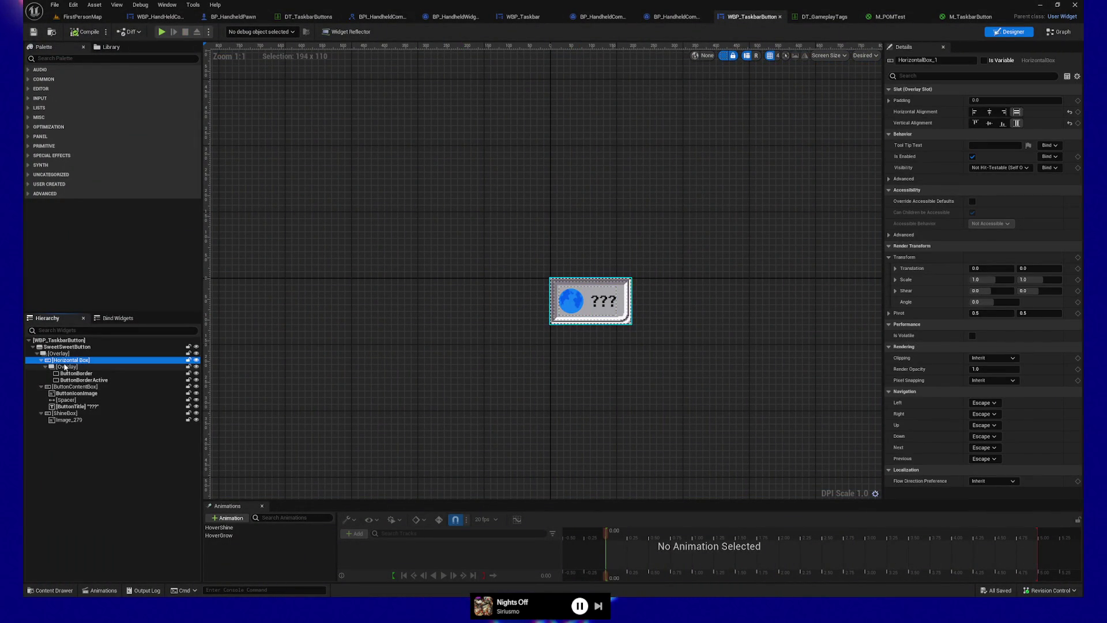
click(40, 360)
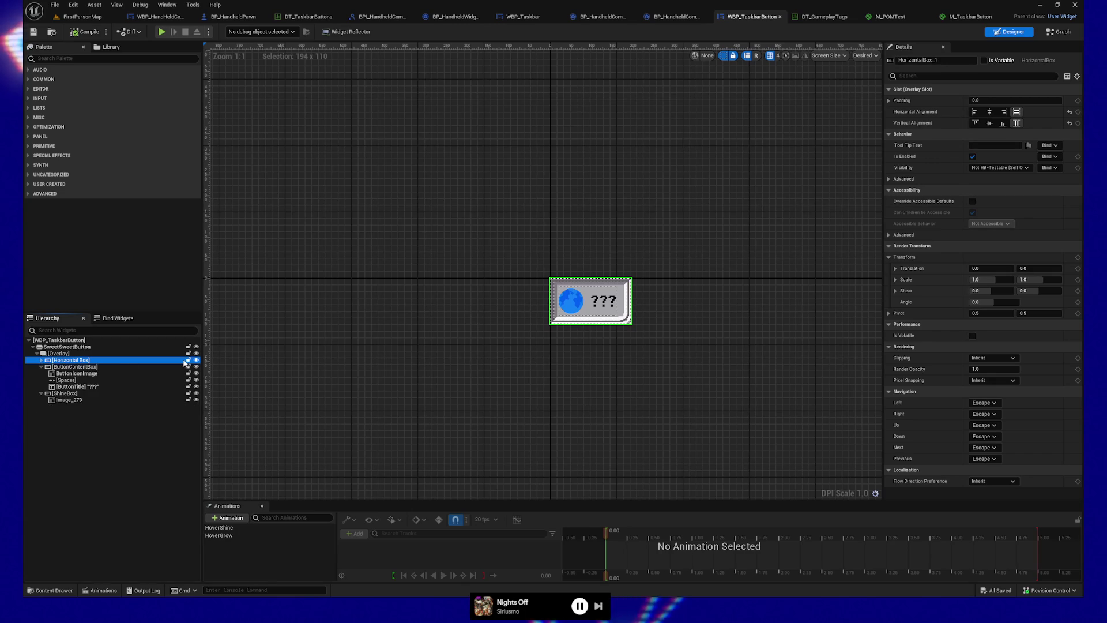
click(196, 360)
click(195, 360)
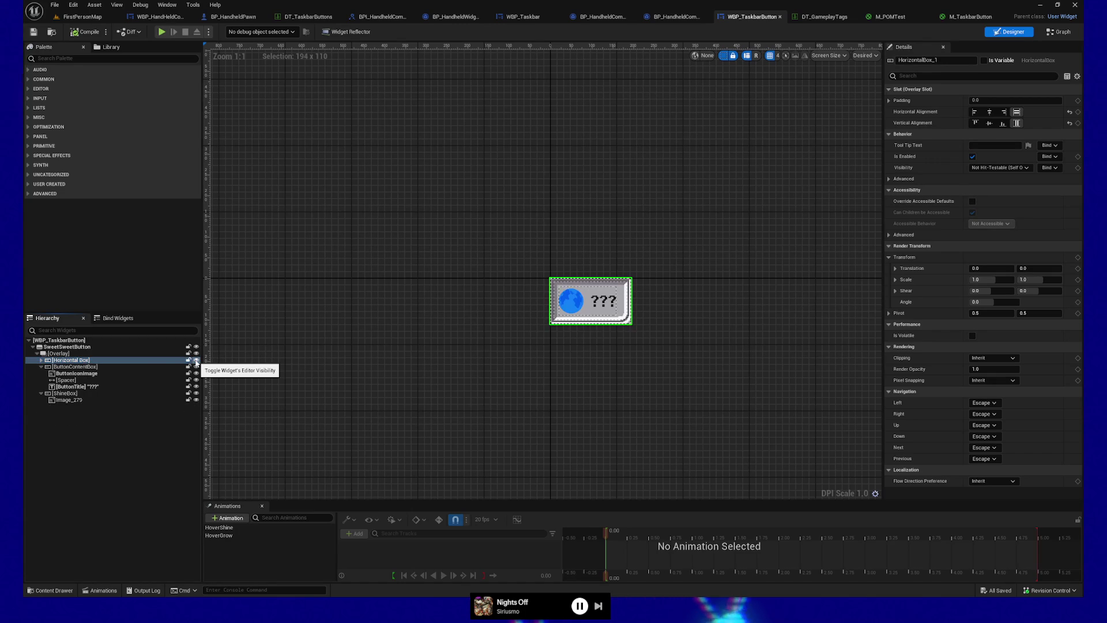
click(86, 366)
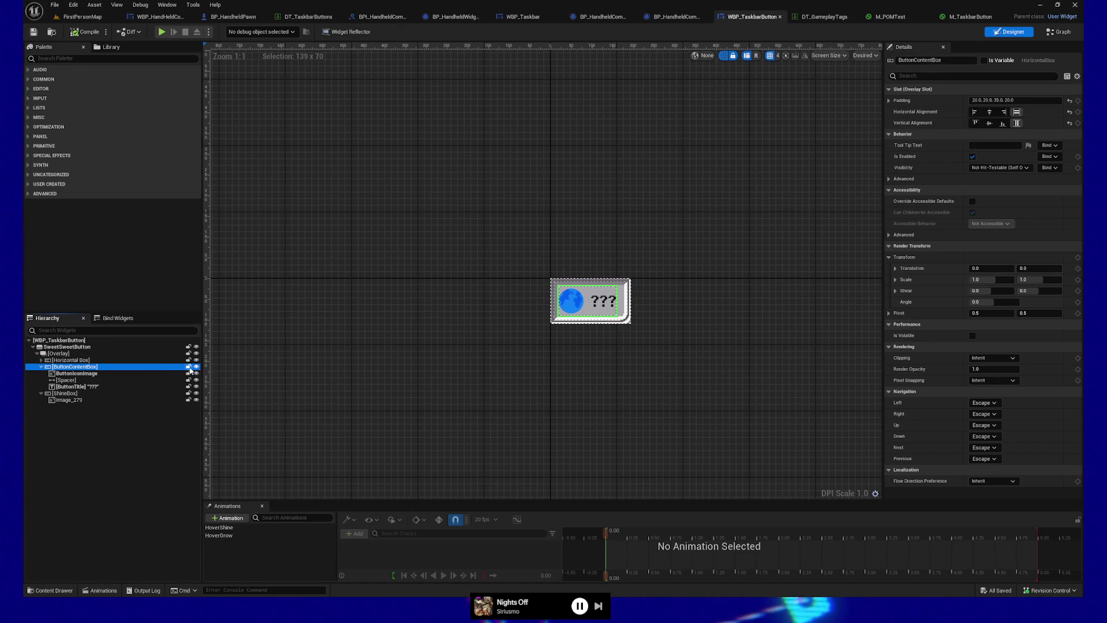
click(196, 367)
click(196, 367)
click(196, 367)
click(196, 367)
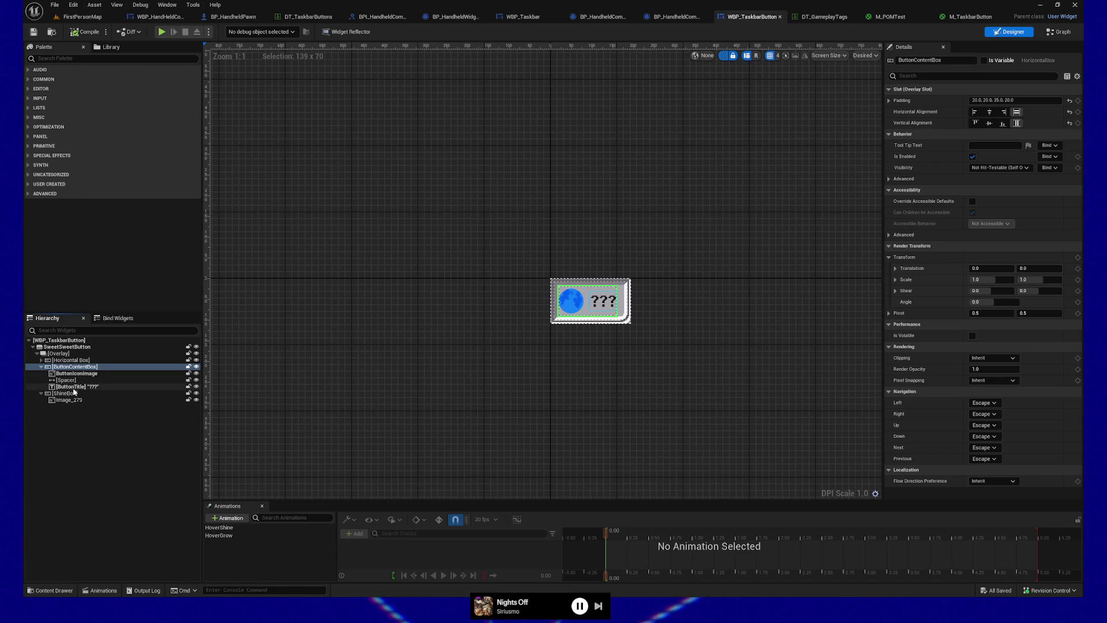
Inspect ShineBox and Image_279's -150 Render Transform offset, then select the HoverShine animation.
click(68, 393)
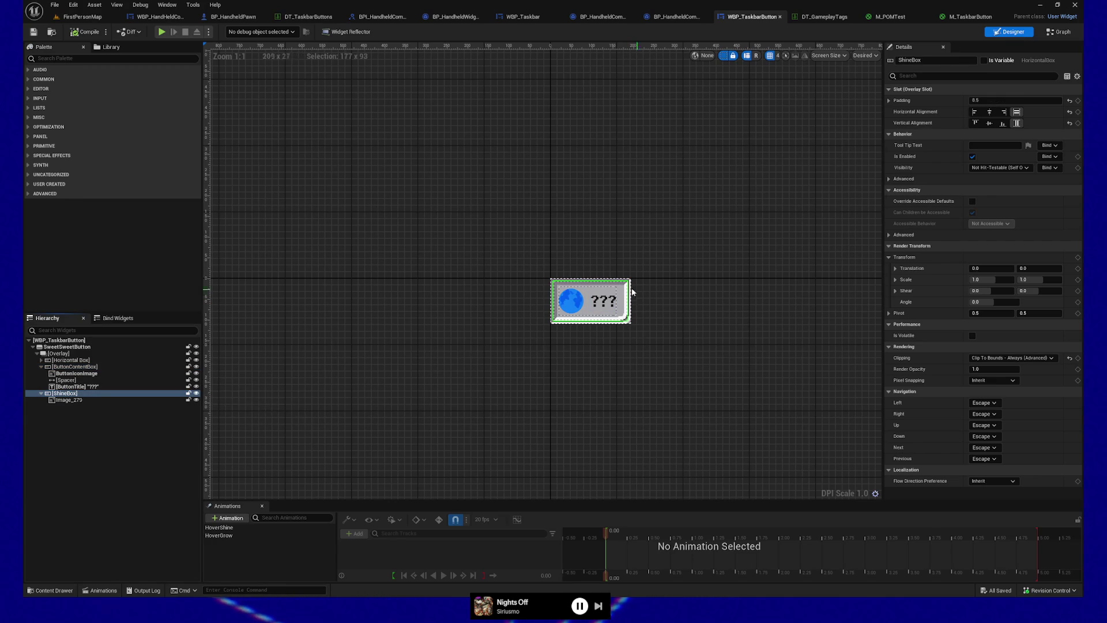
scroll(616, 303, up, 6)
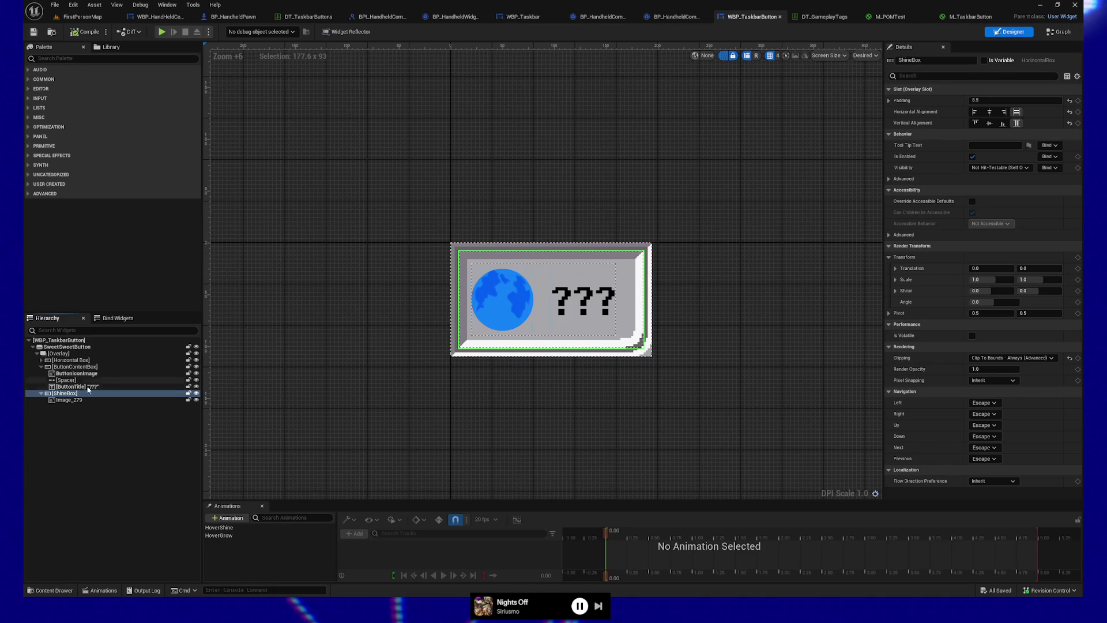
click(75, 400)
scroll(950, 353, down, 5)
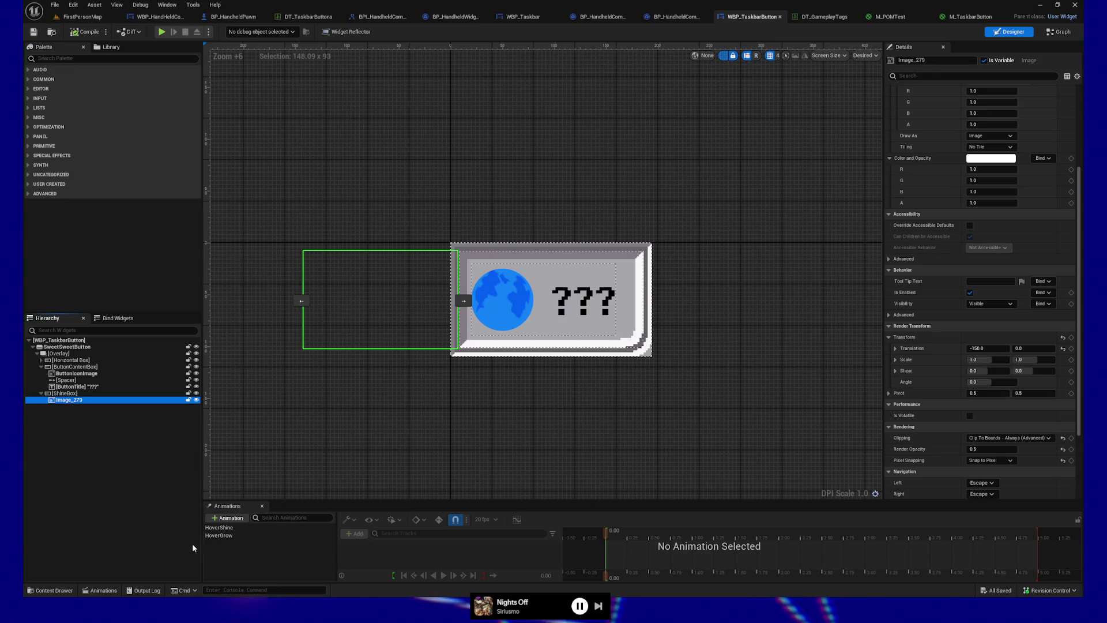
click(232, 527)
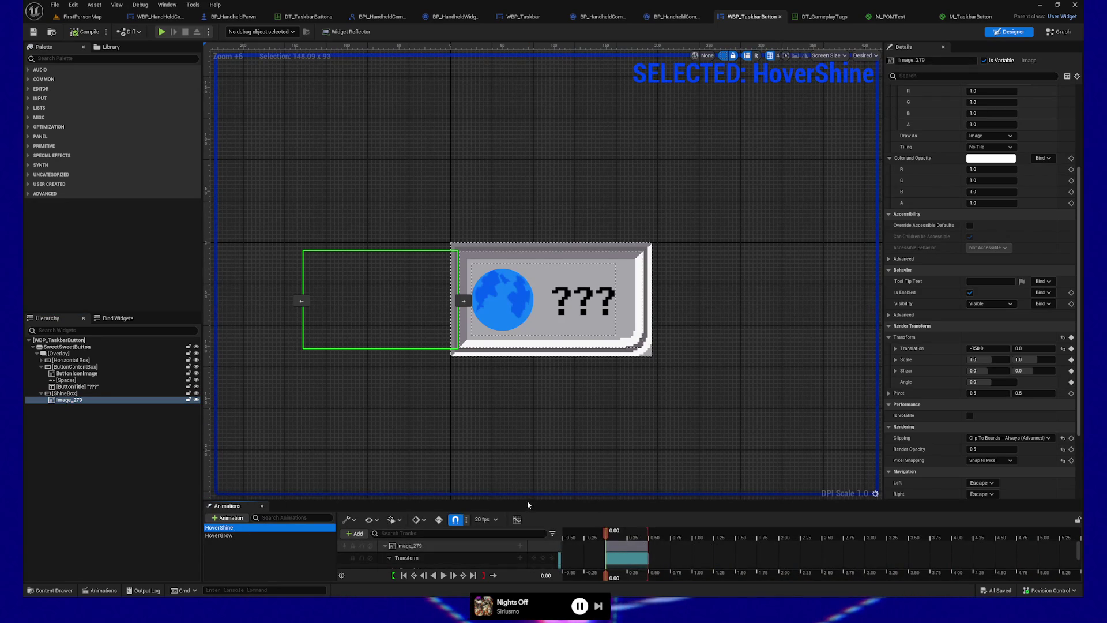
Enlarge the timeline, scrub the HoverShine shine sweep, and select ShineBox.
mouse_move(528, 505)
mouse_down()
mouse_move(536, 456)
mouse_move(571, 417)
mouse_up()
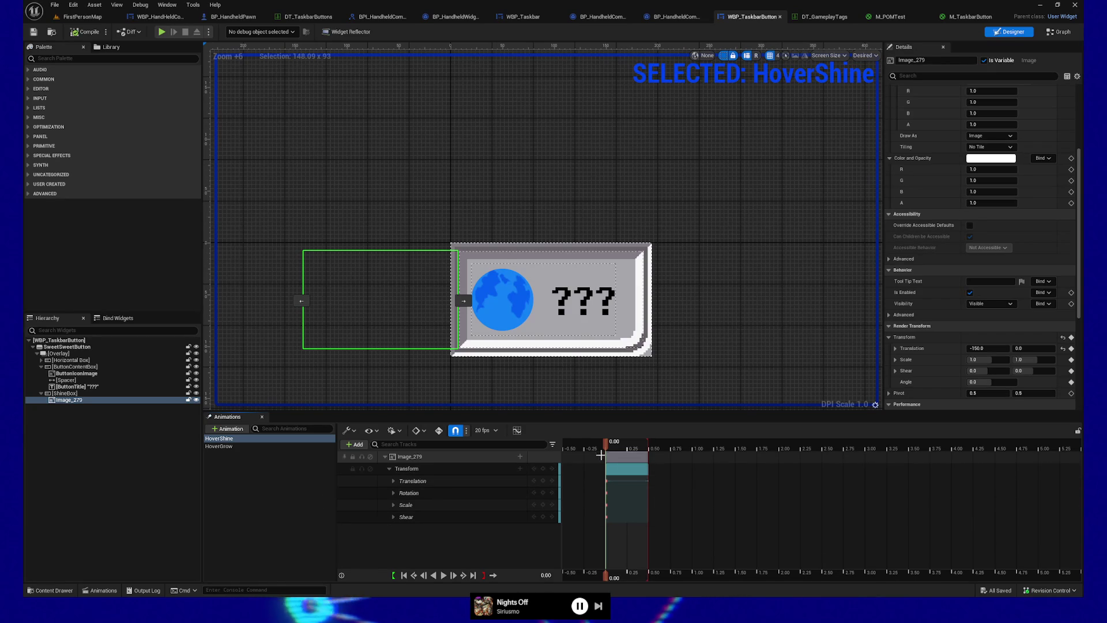
mouse_move(606, 450)
mouse_down()
mouse_move(649, 444)
mouse_move(607, 445)
mouse_move(637, 444)
mouse_move(608, 445)
mouse_move(583, 417)
mouse_up()
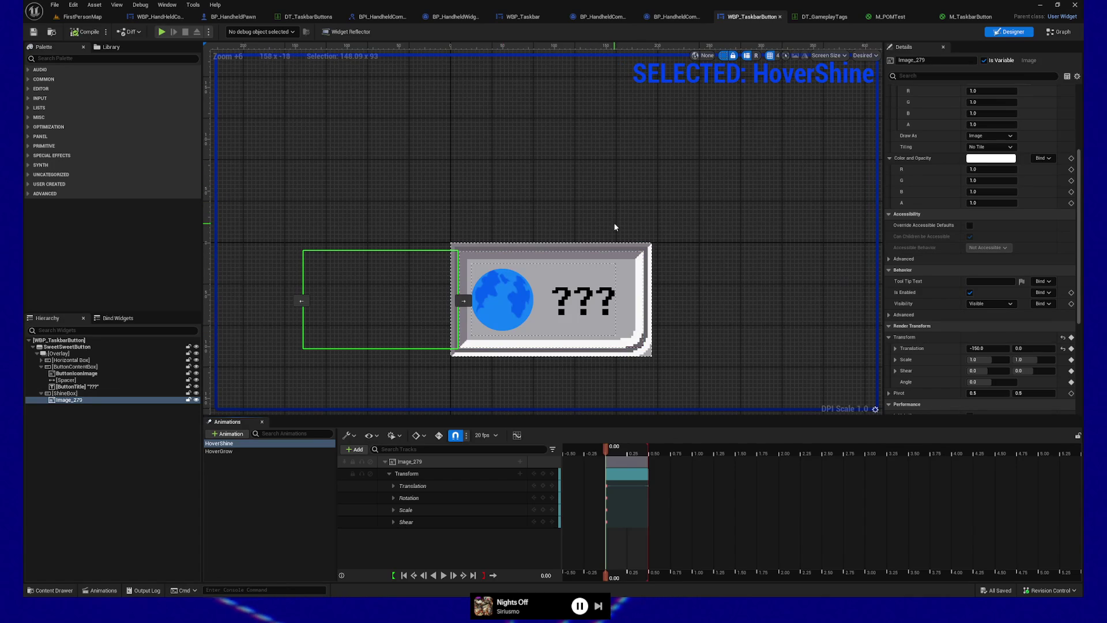
click(90, 394)
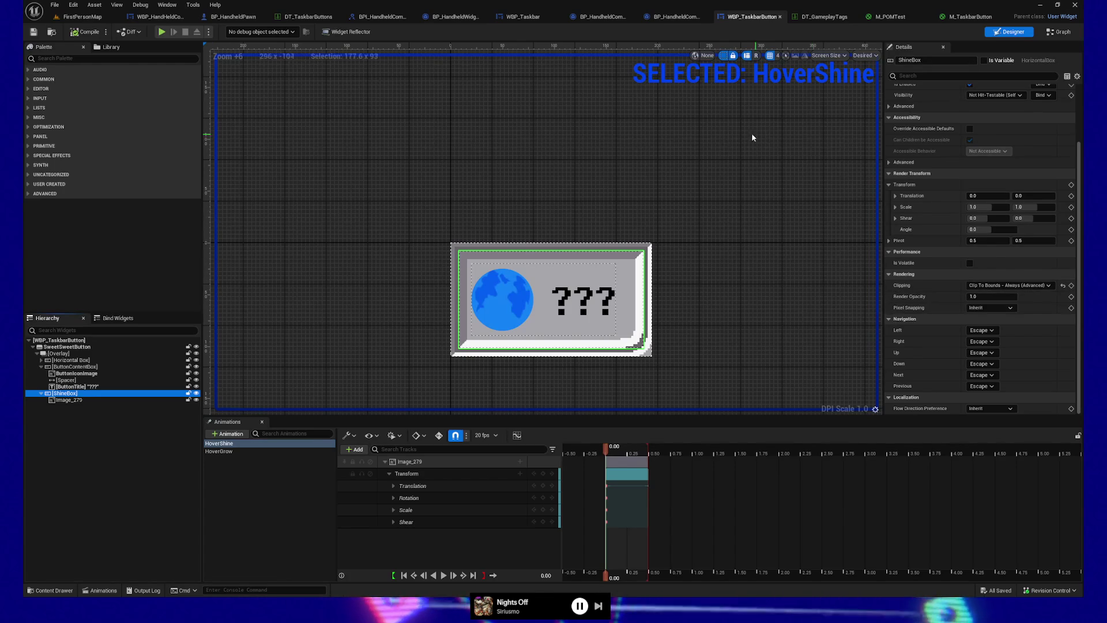
drag(460, 415, 460, 468)
click(611, 503)
drag(611, 503, 622, 503)
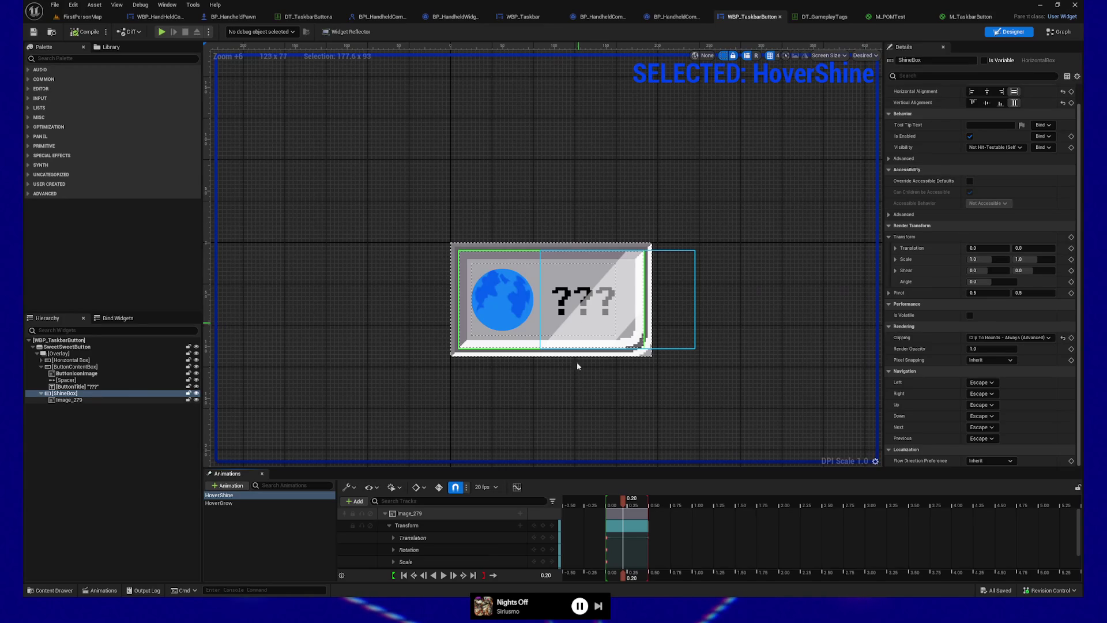
drag(623, 498, 608, 502)
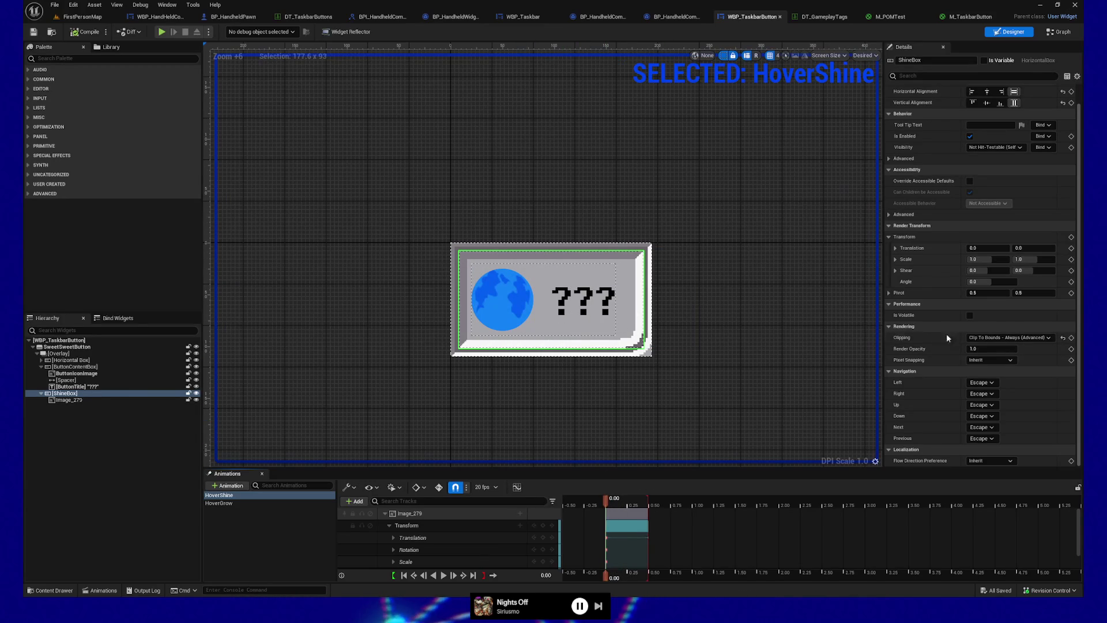
drag(660, 467, 660, 396)
Set the shine's starting Translation X key to 0, then 25, and save the widget.
click(394, 465)
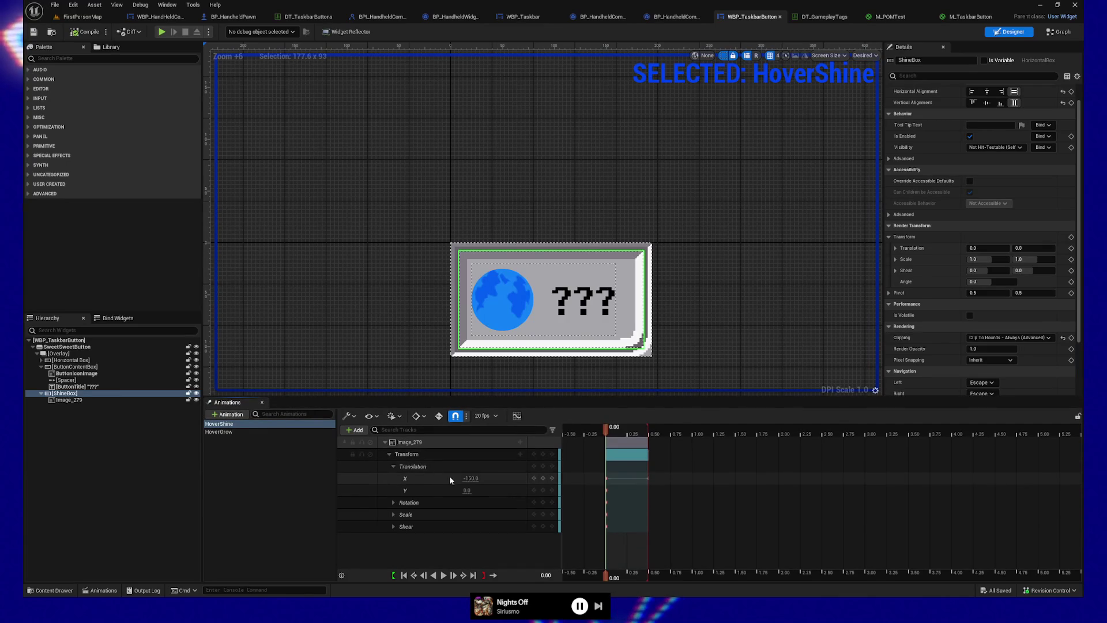
click(472, 478)
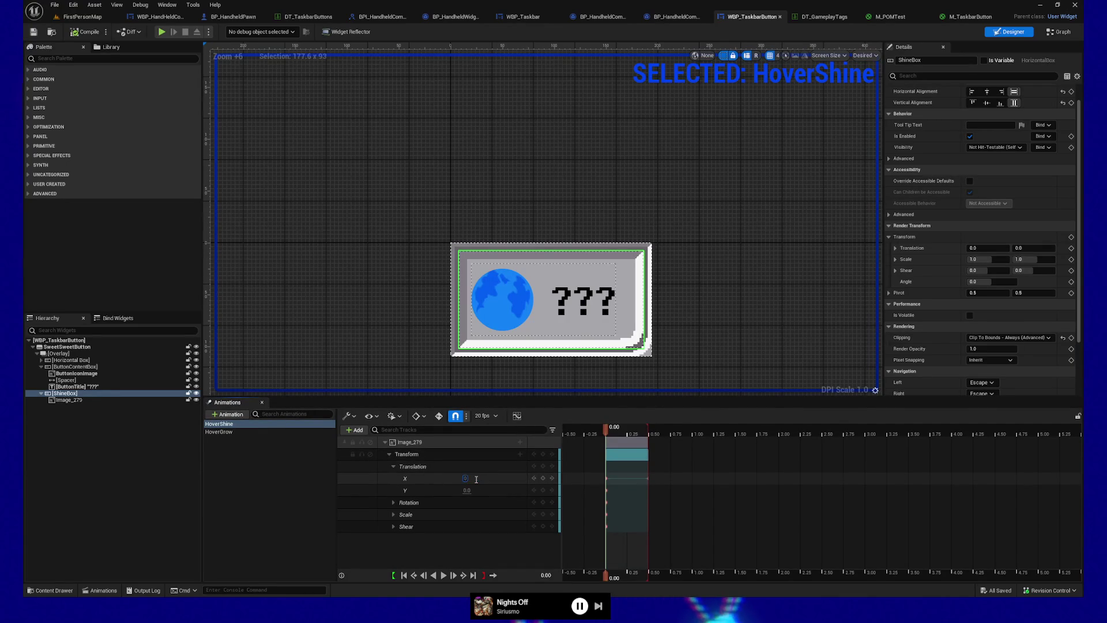
key(Return)
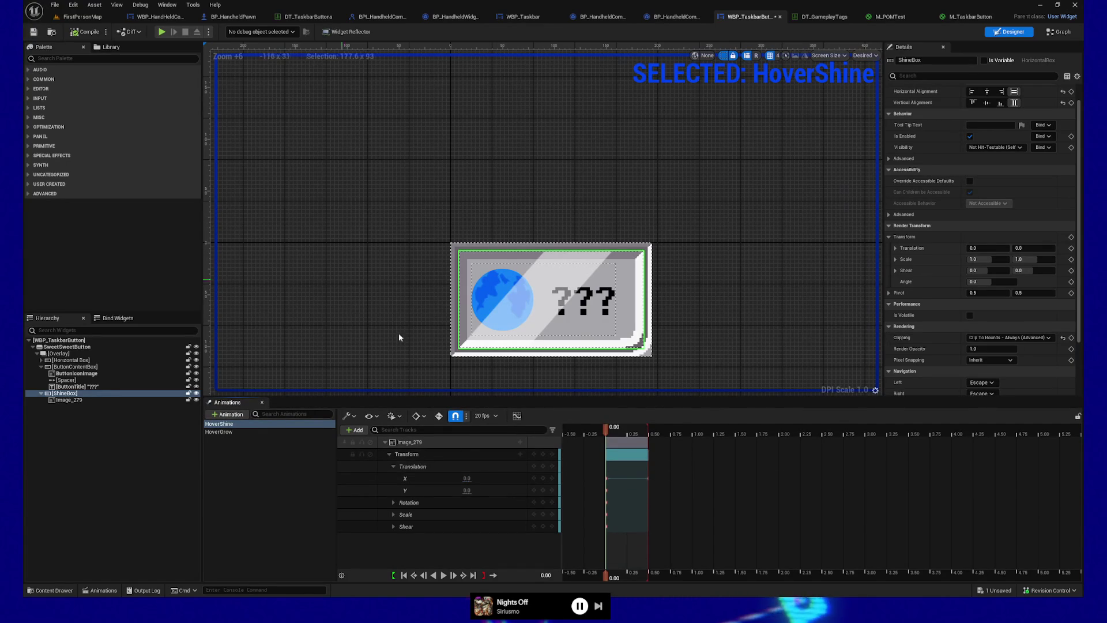
click(467, 478)
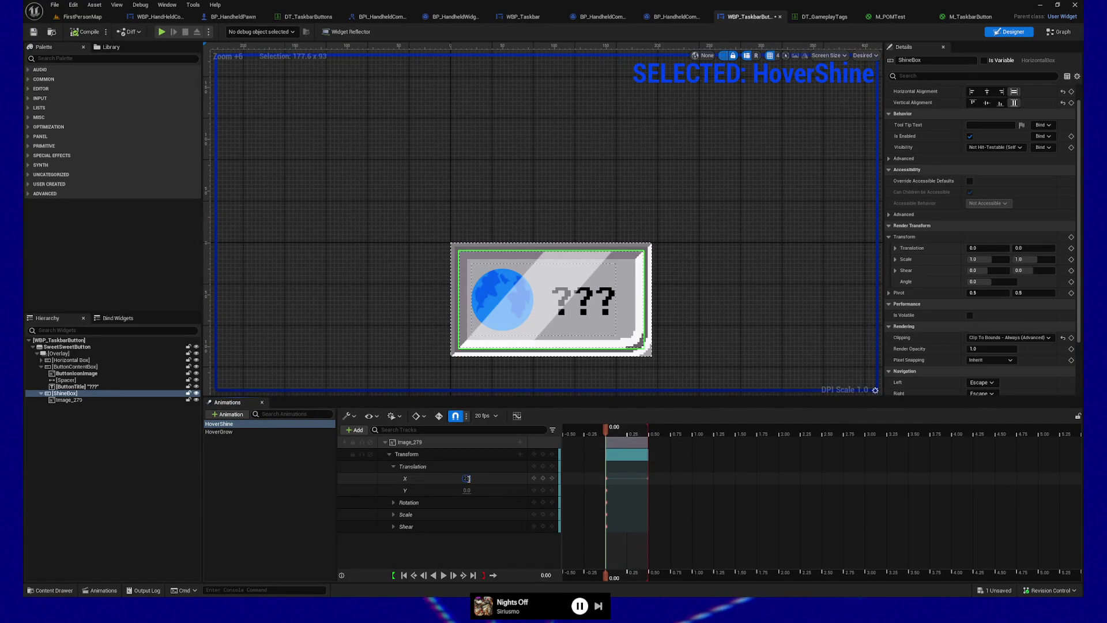
key(Return)
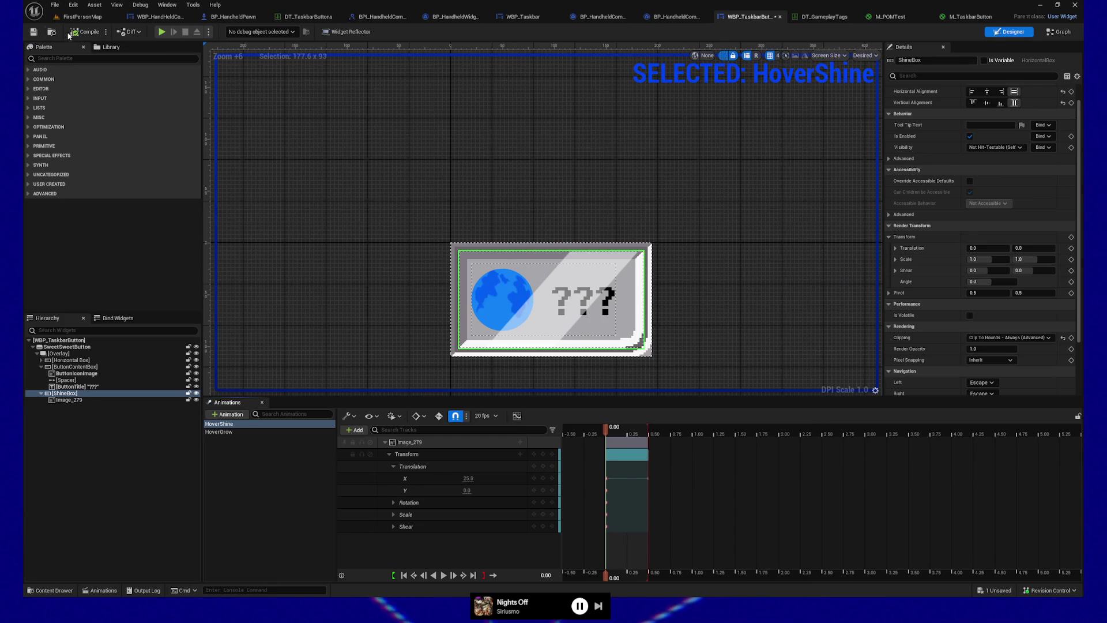
key(ctrl+s)
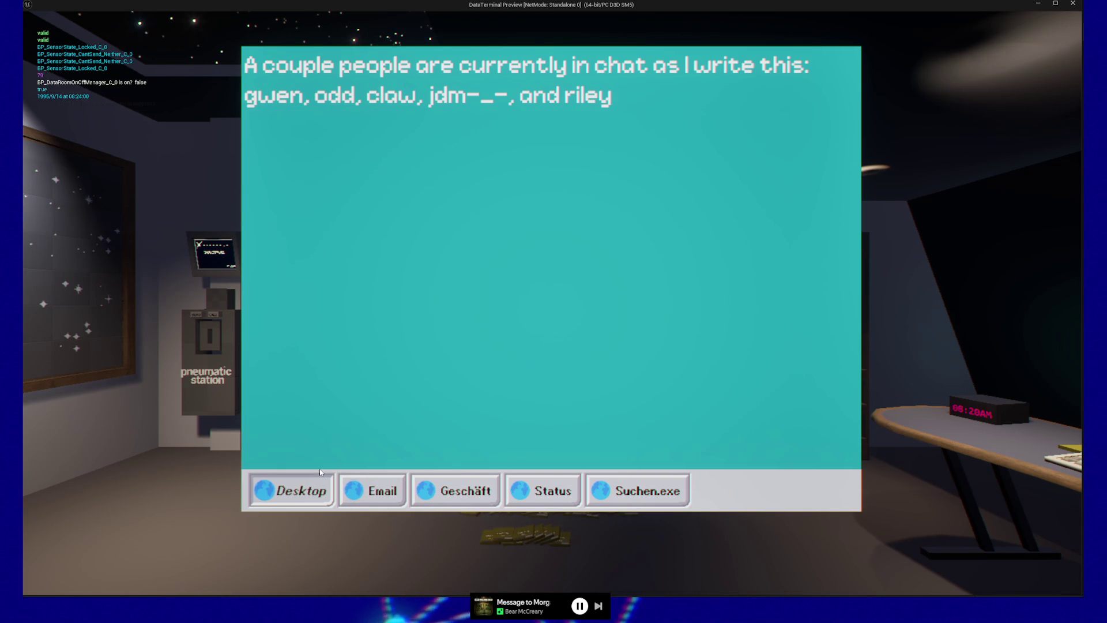
Quit the preview, set the starting Translation X key to -150, save, and scrub to 0.50.
key(Escape)
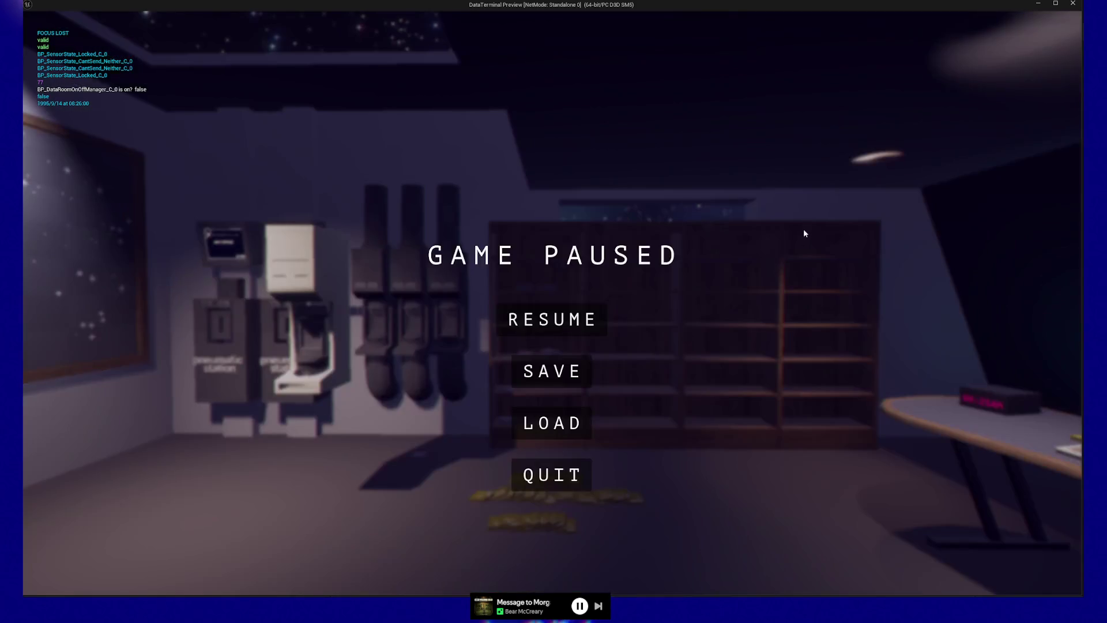
click(527, 483)
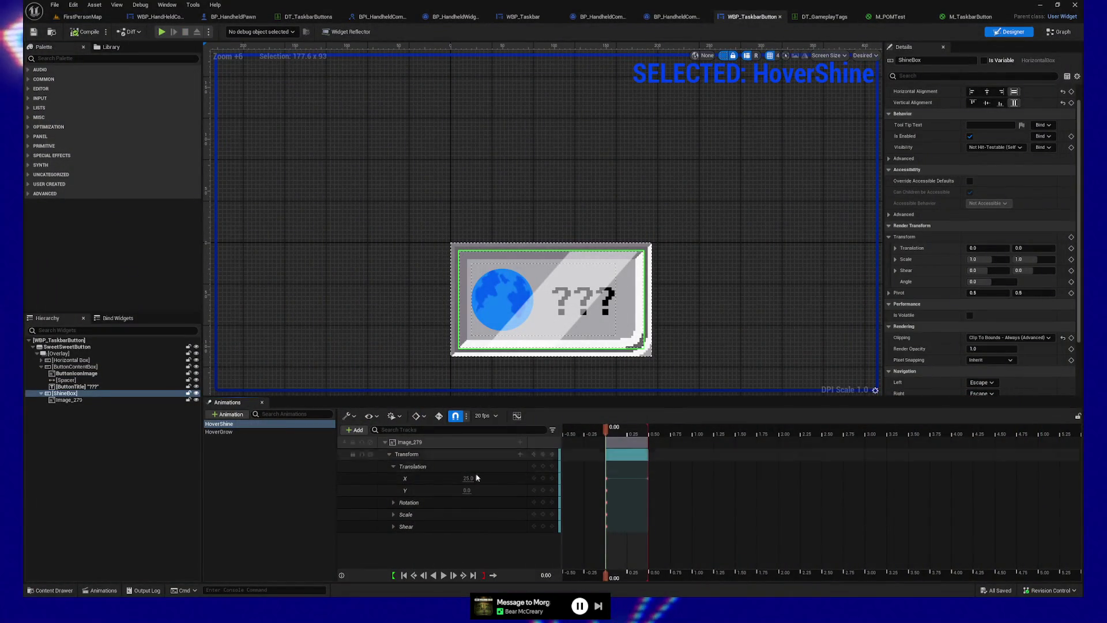
click(627, 473)
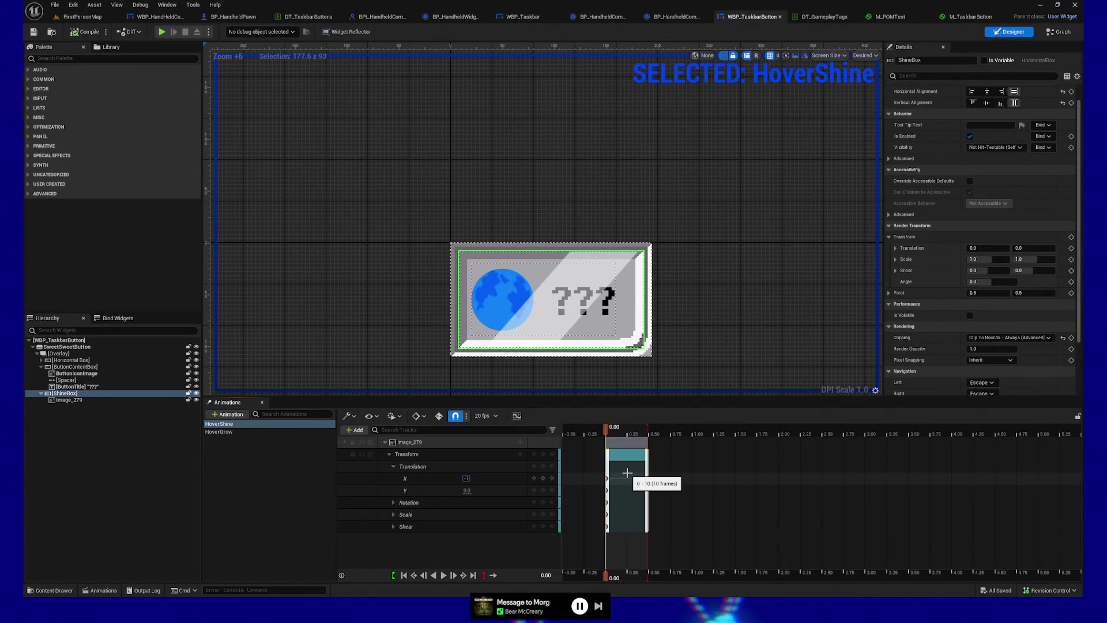
text(-150)
key(Return)
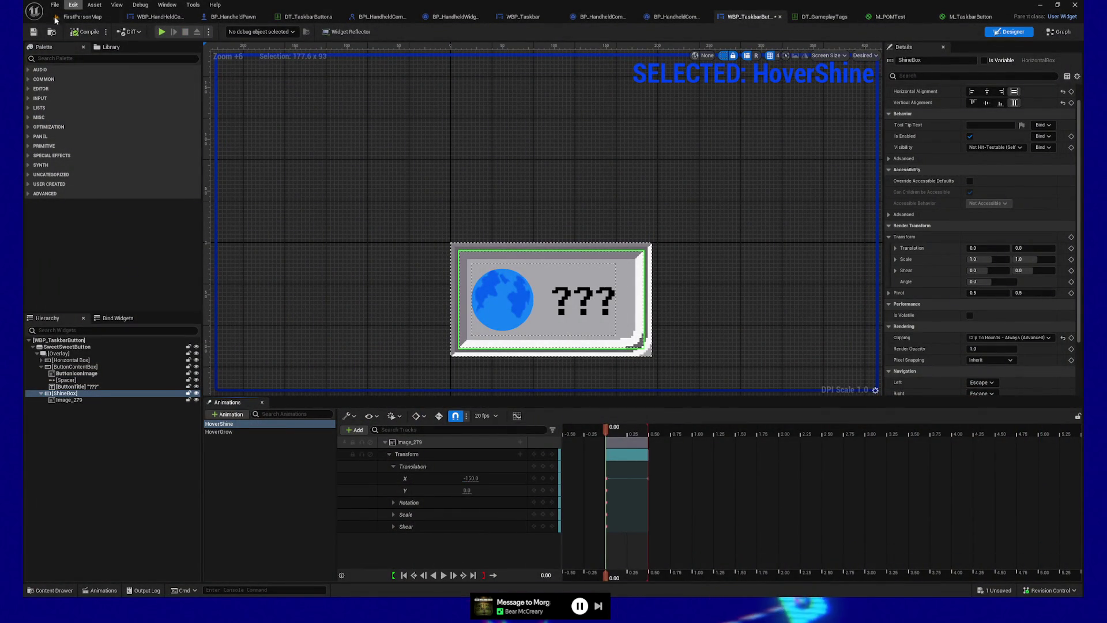
click(35, 32)
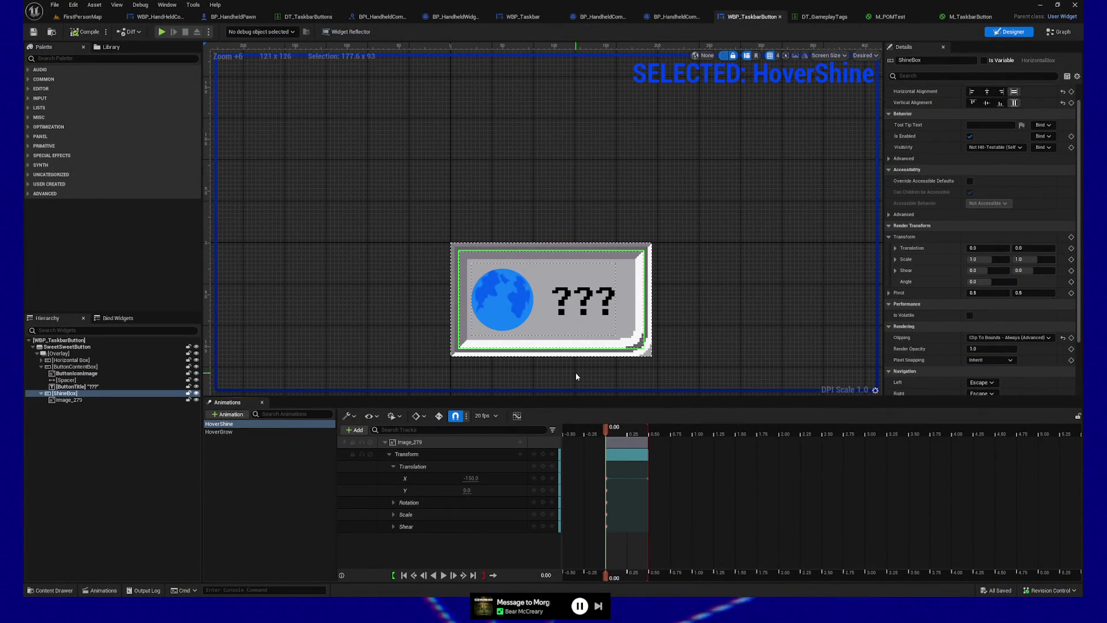
drag(608, 436, 649, 432)
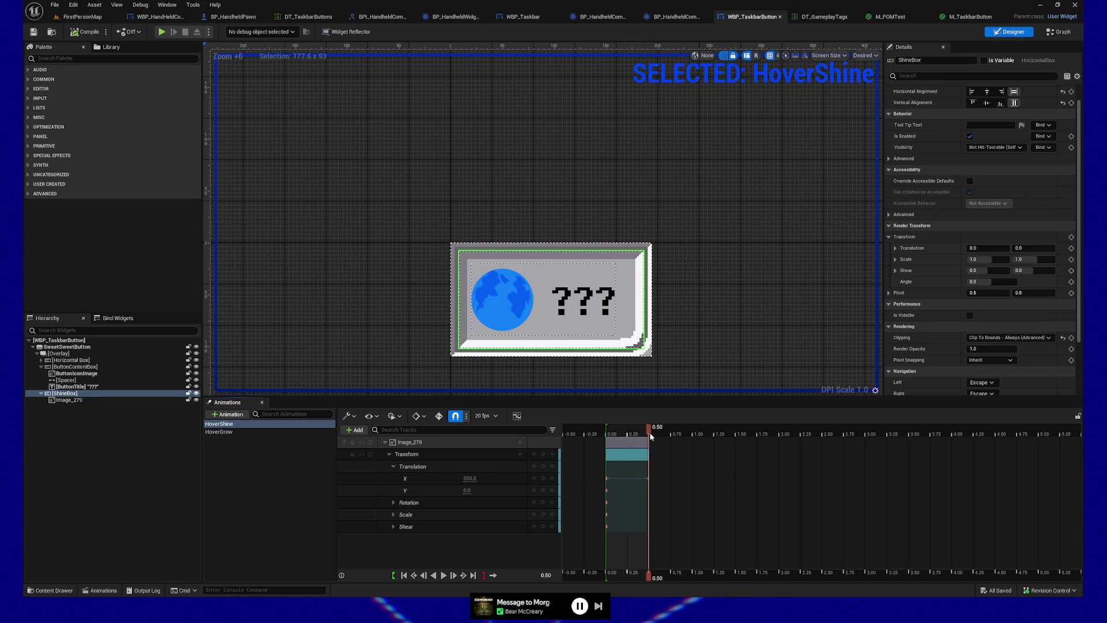
click(77, 31)
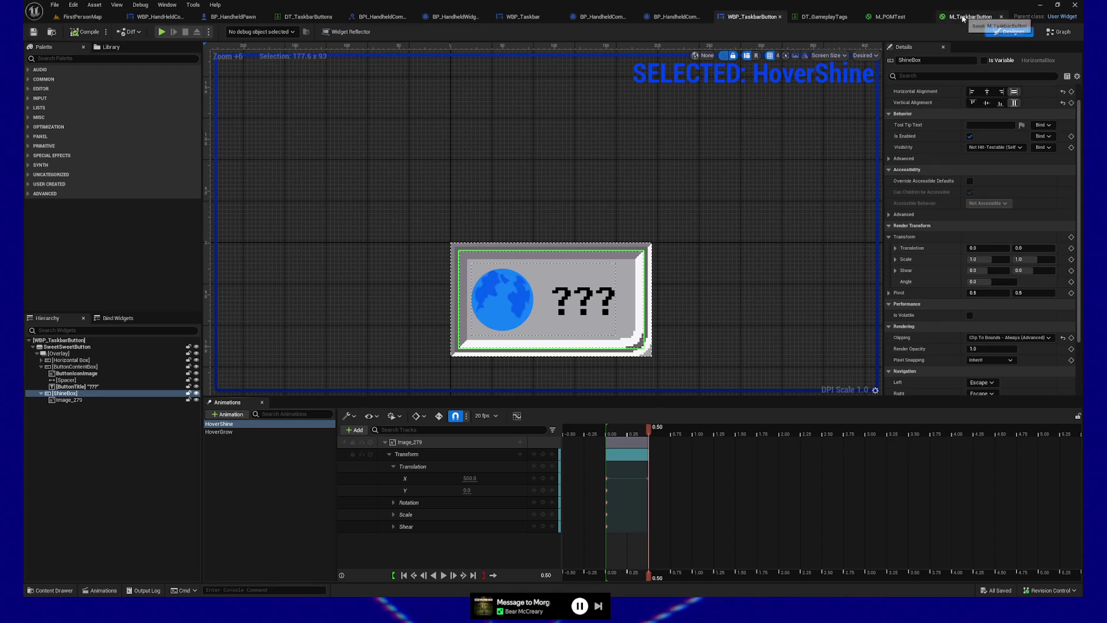
click(970, 17)
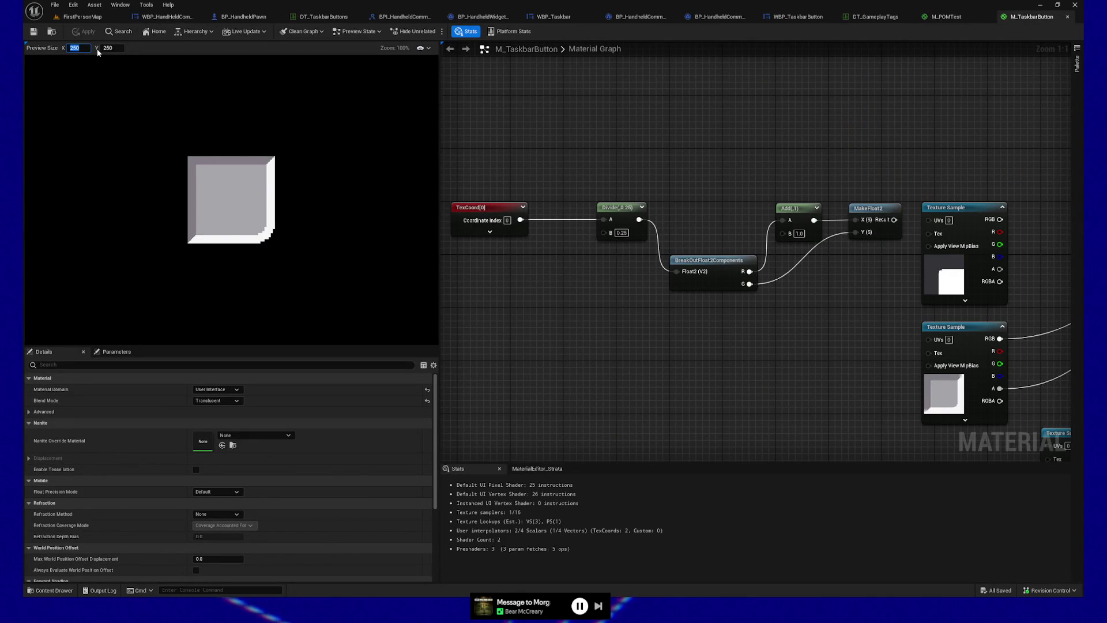
text(100)
key(Return)
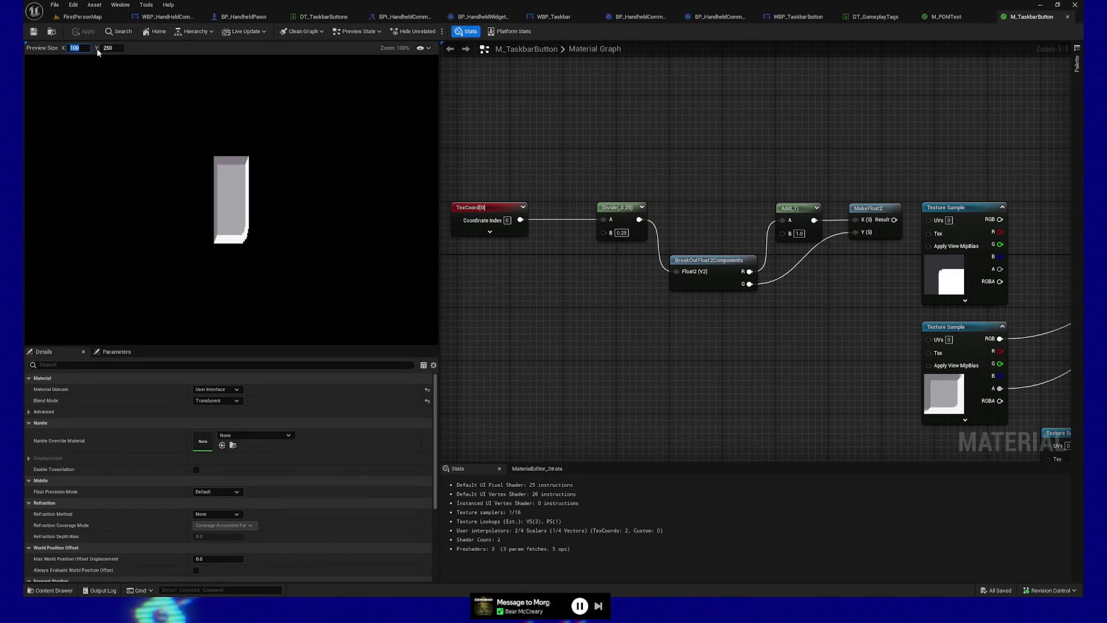
text(500)
key(Return)
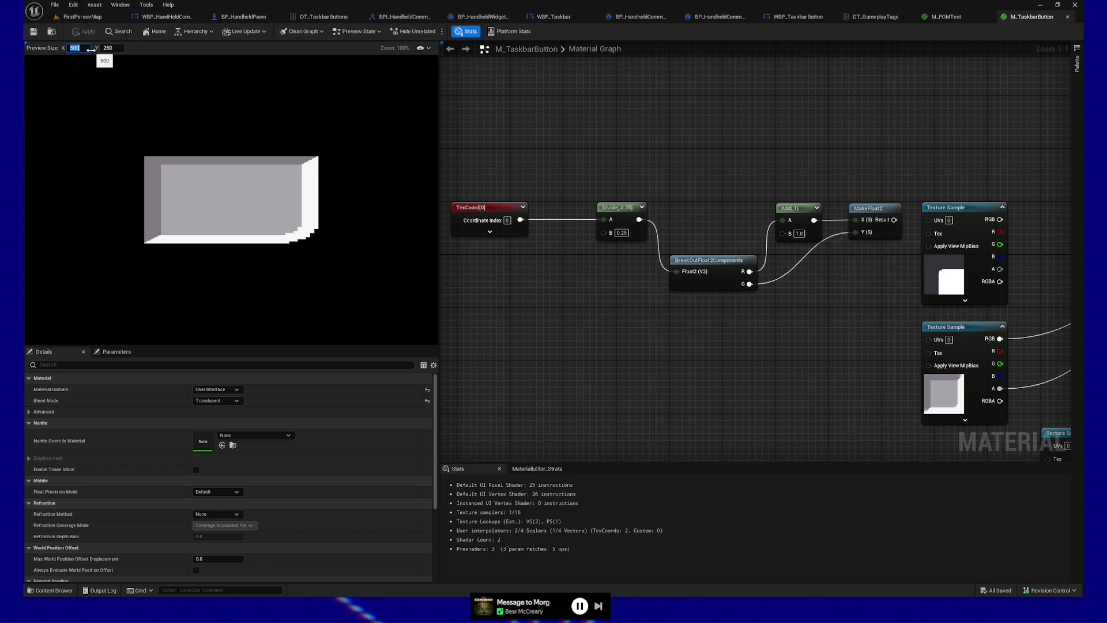
text(250)
key(Return)
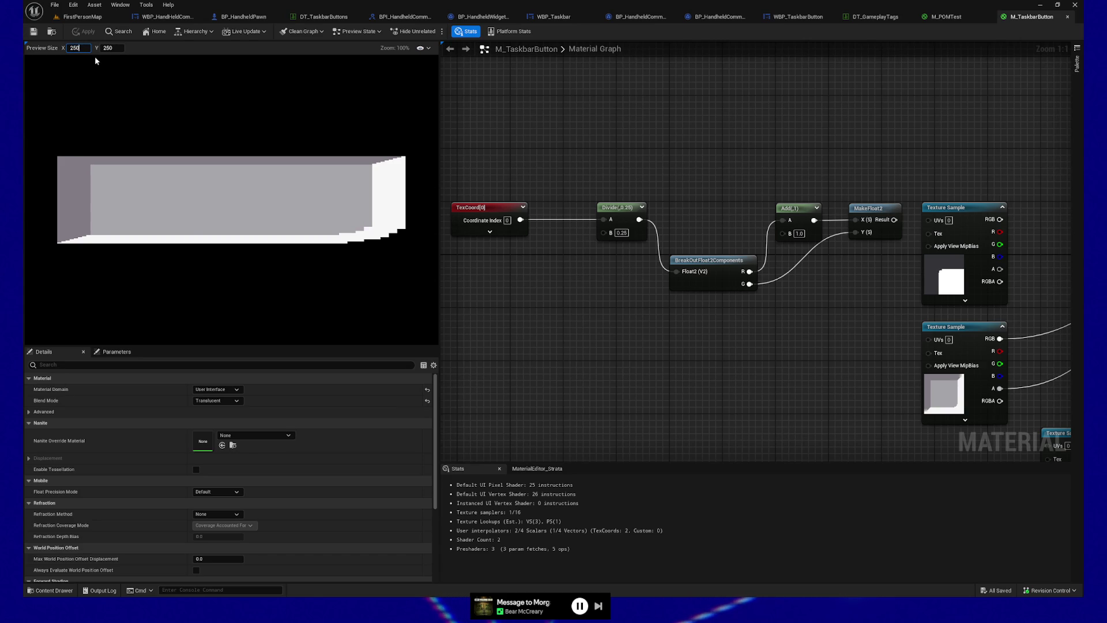
key(Return)
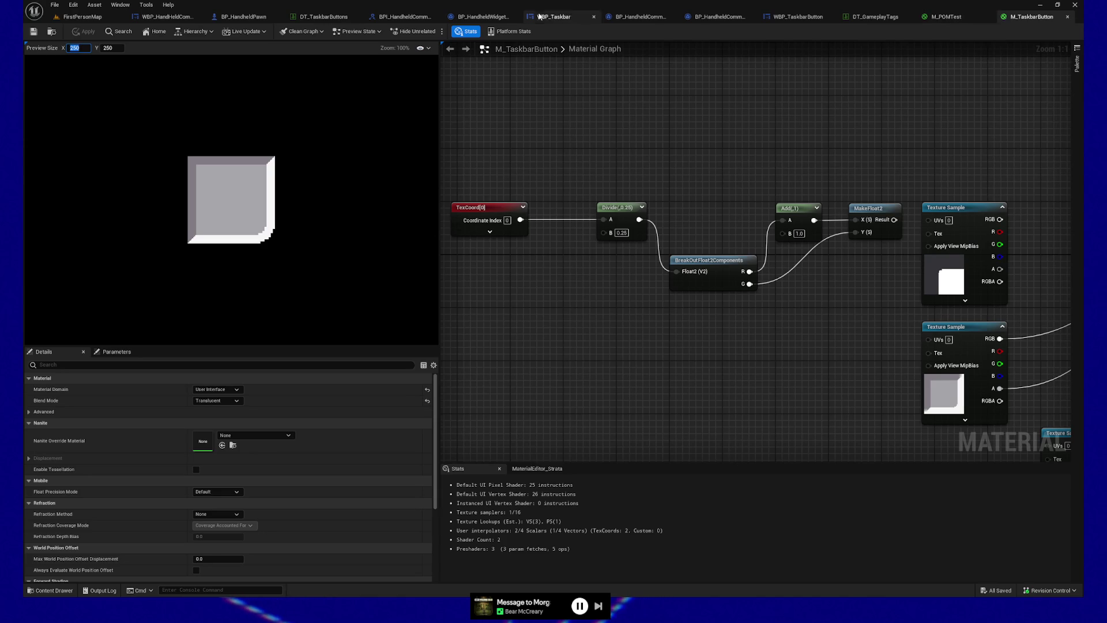
click(794, 17)
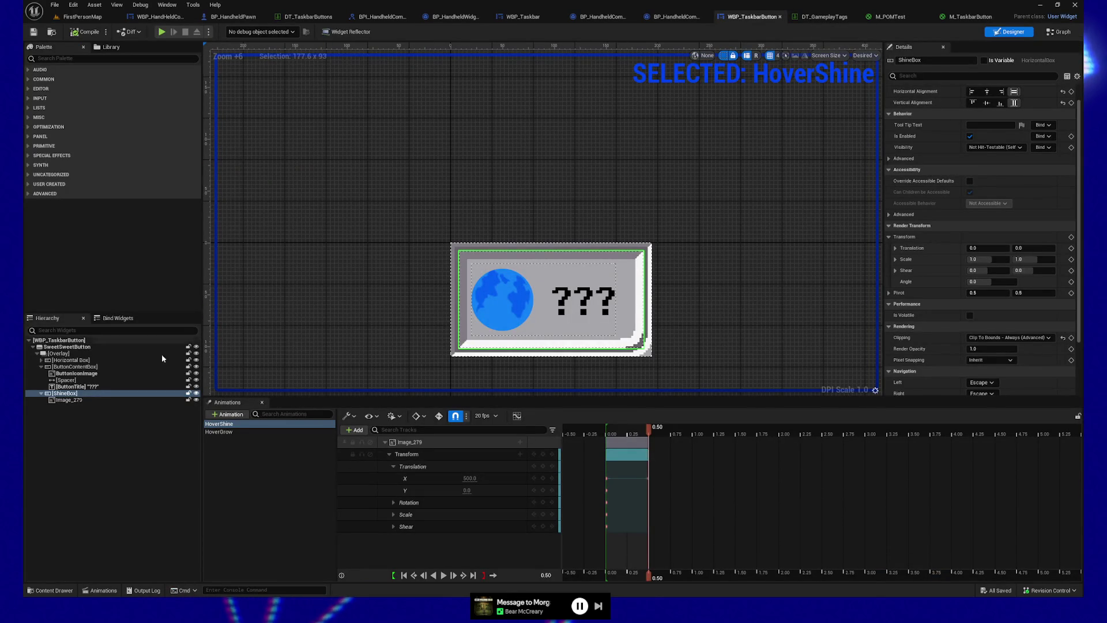
Right-align Image_279 horizontally inside ShineBox.
click(66, 400)
click(66, 394)
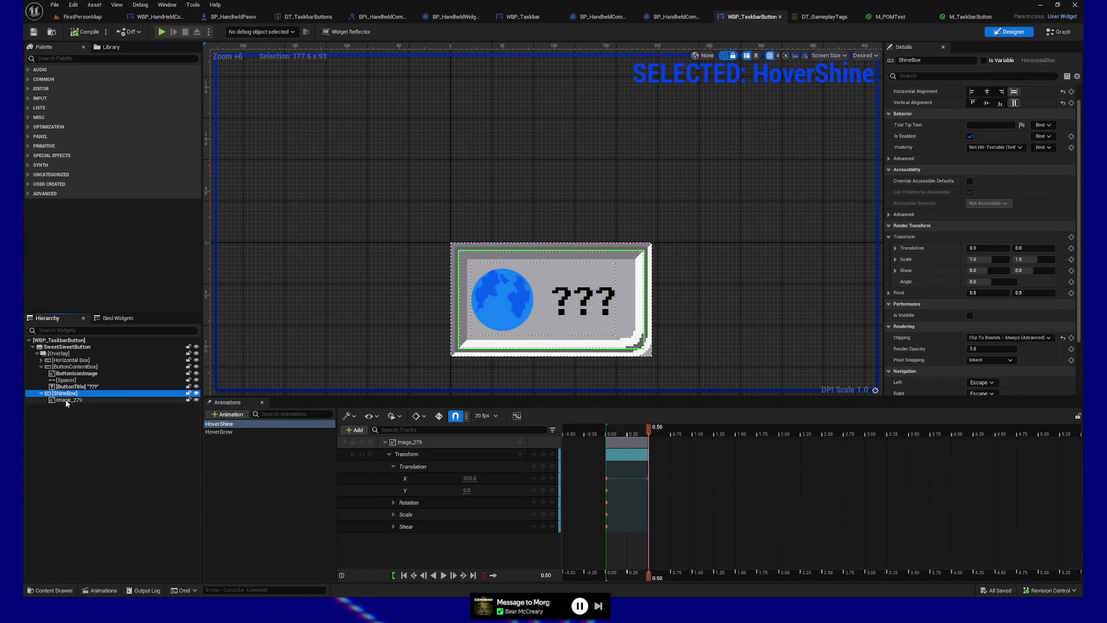
click(66, 400)
click(1003, 104)
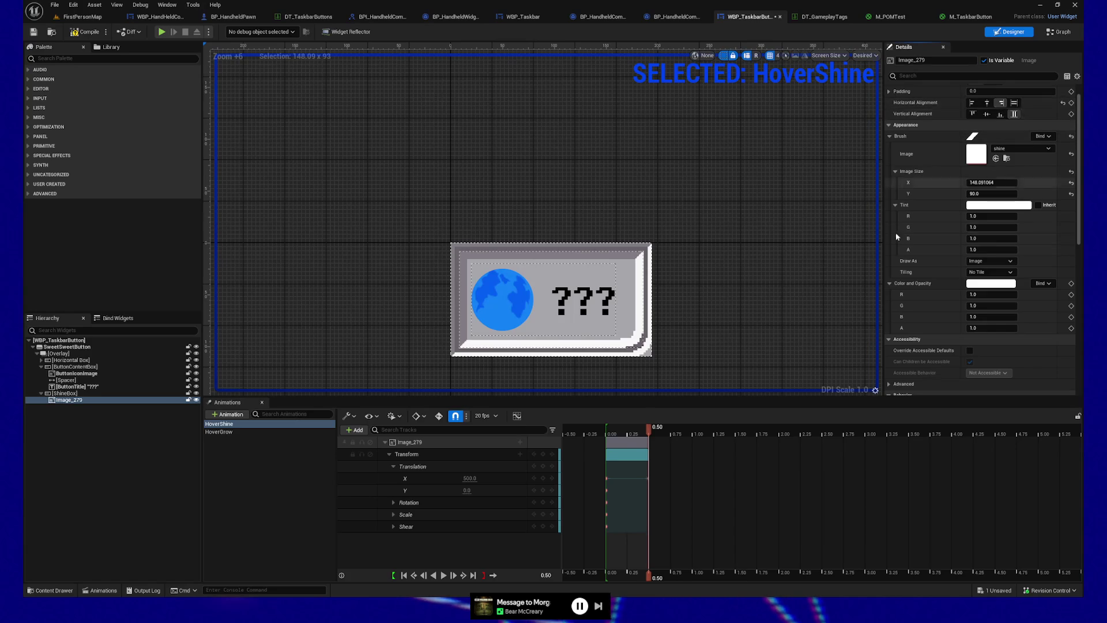
Set HoverShine's Translation X to 0 at both the 0.50 and 0.00 keys.
click(468, 478)
text(0)
key(Return)
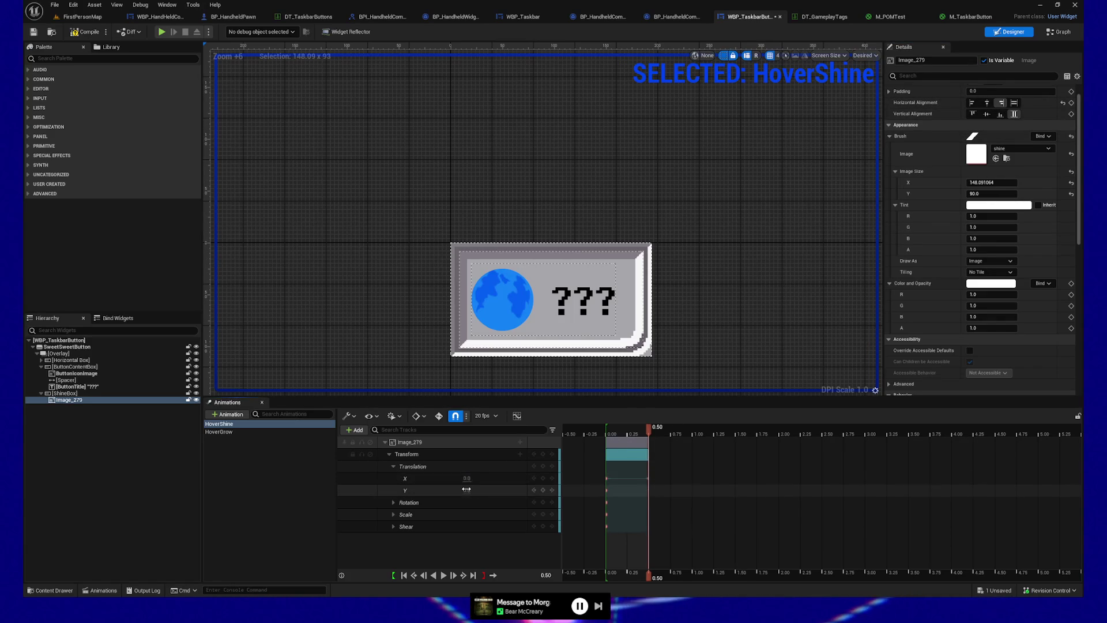
drag(651, 431, 605, 431)
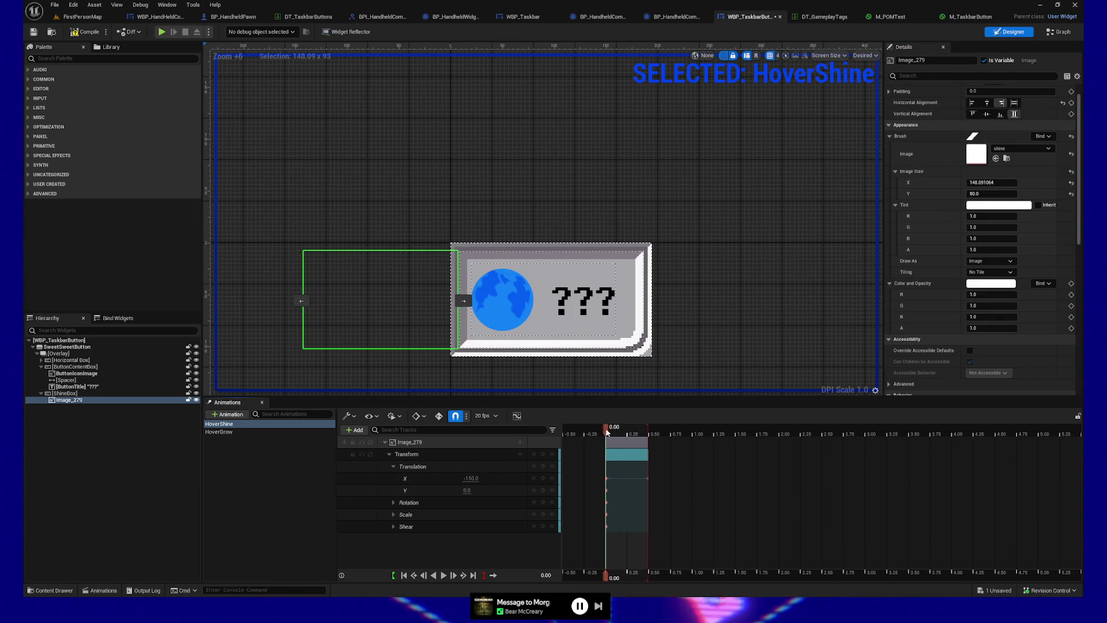
click(471, 478)
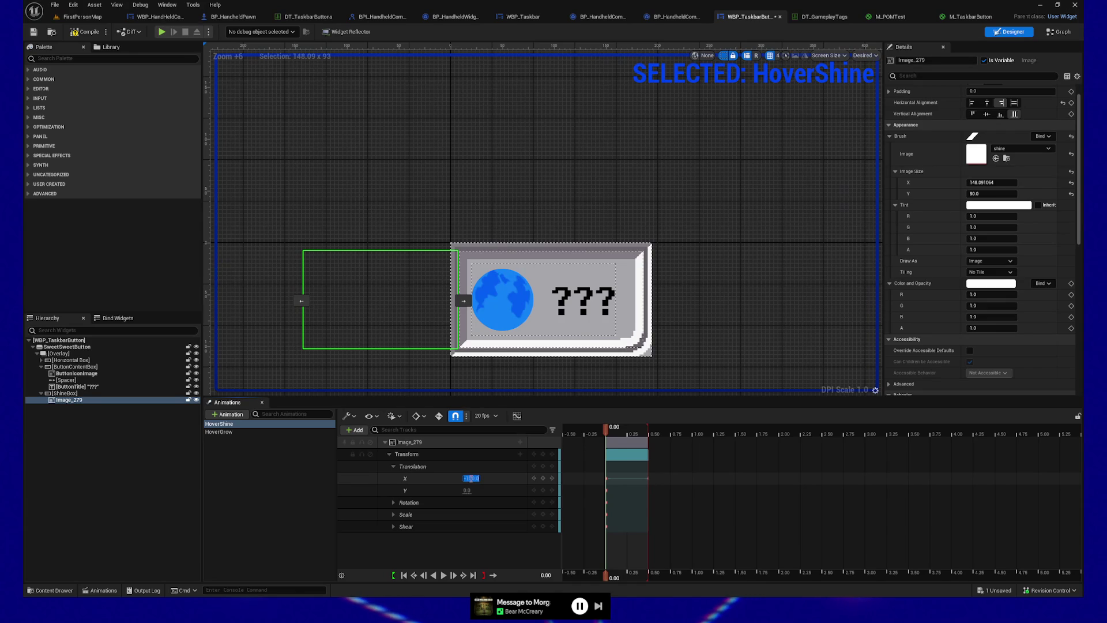
text(0)
key(Return)
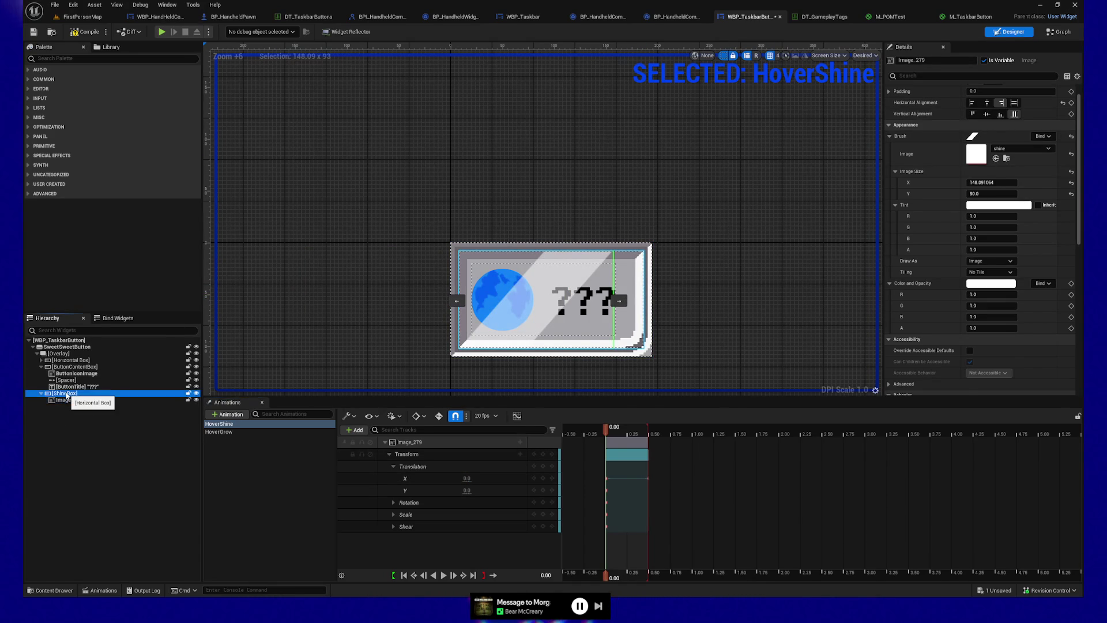
Reselect Image_279, check its padding, try centering, and settle on Right horizontal alignment.
click(66, 394)
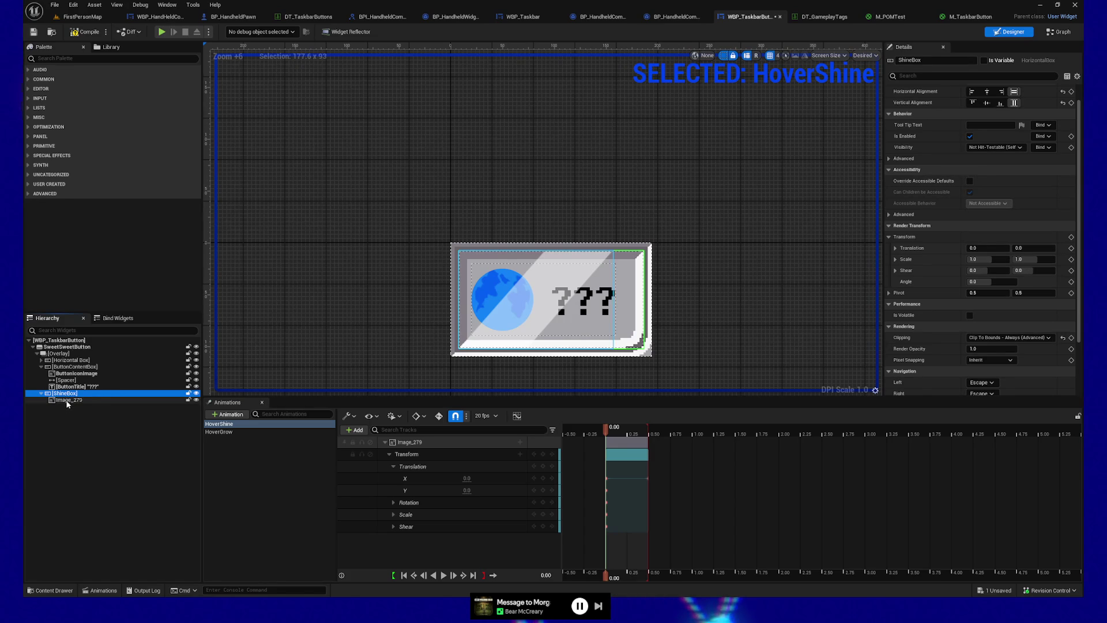
click(68, 401)
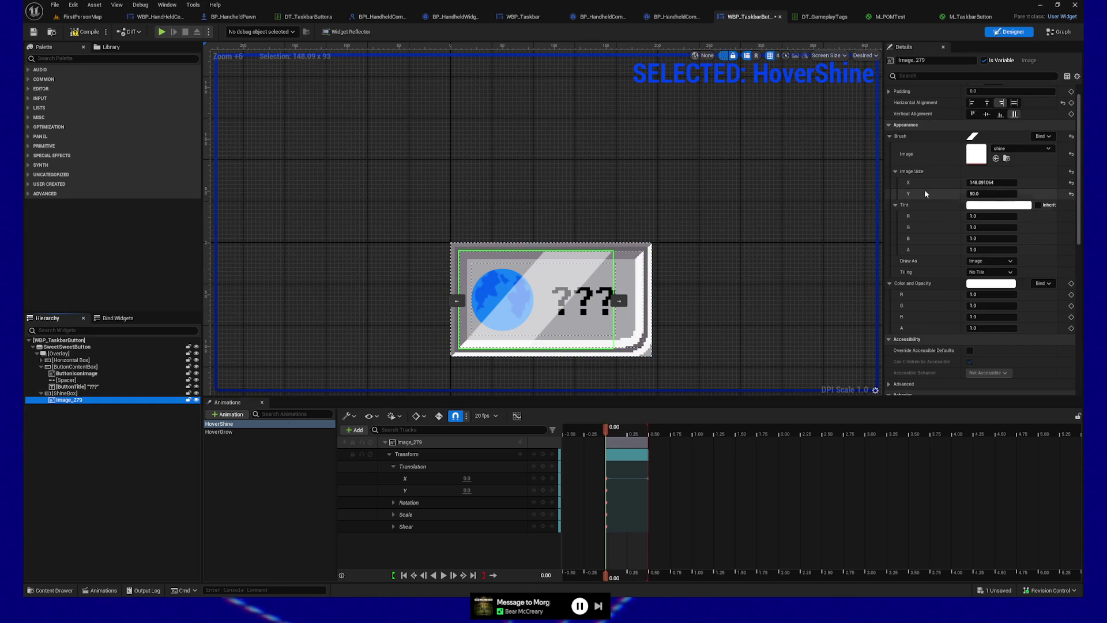
click(1001, 104)
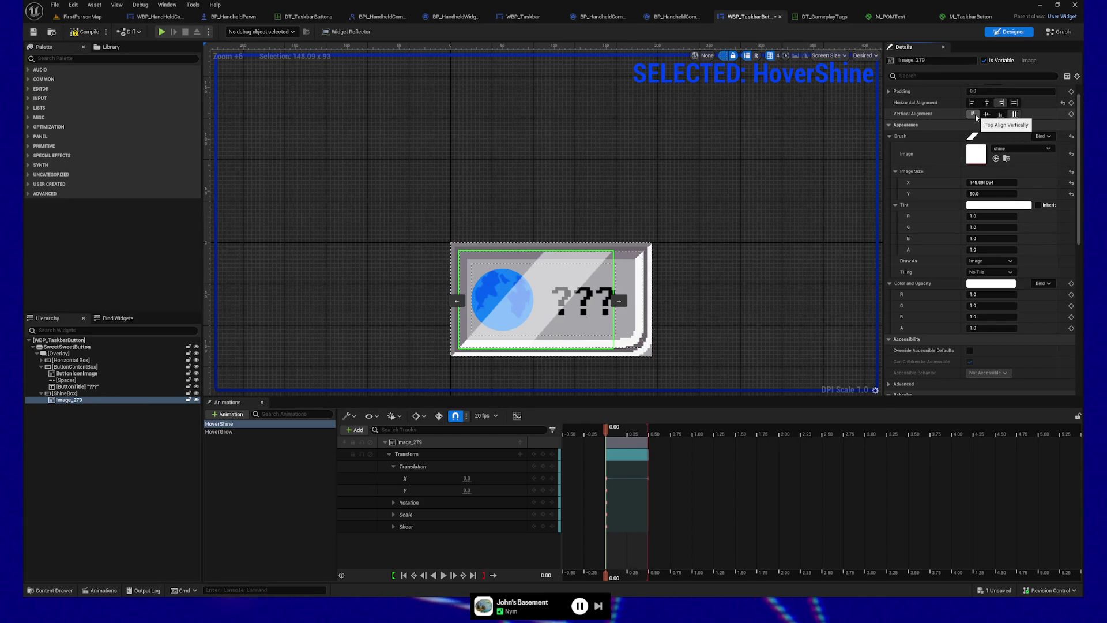
click(888, 91)
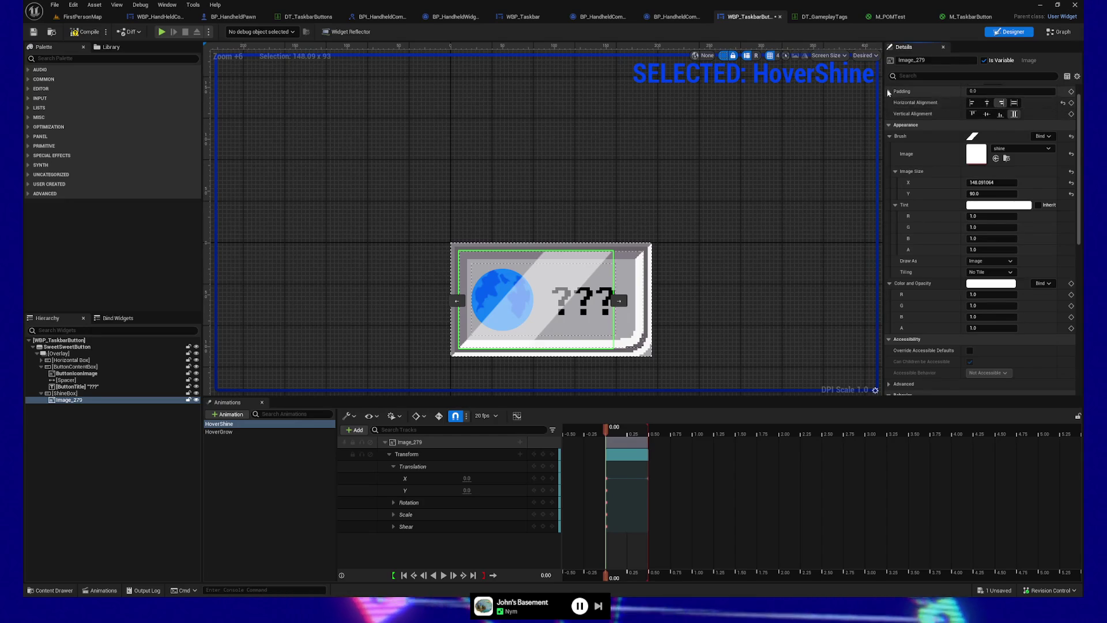
click(72, 394)
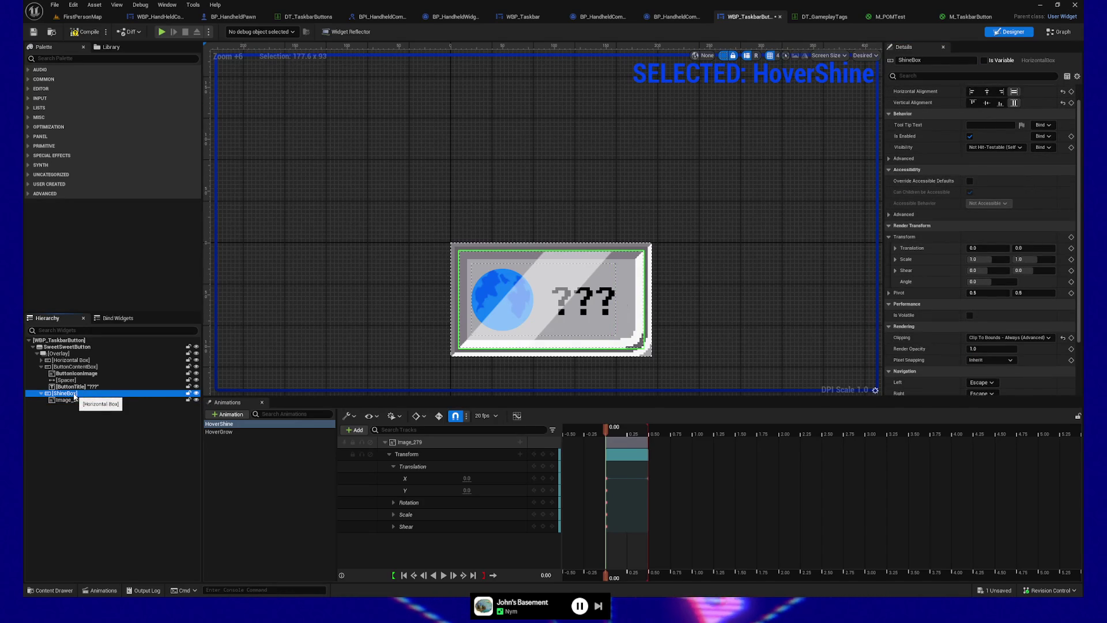
click(76, 400)
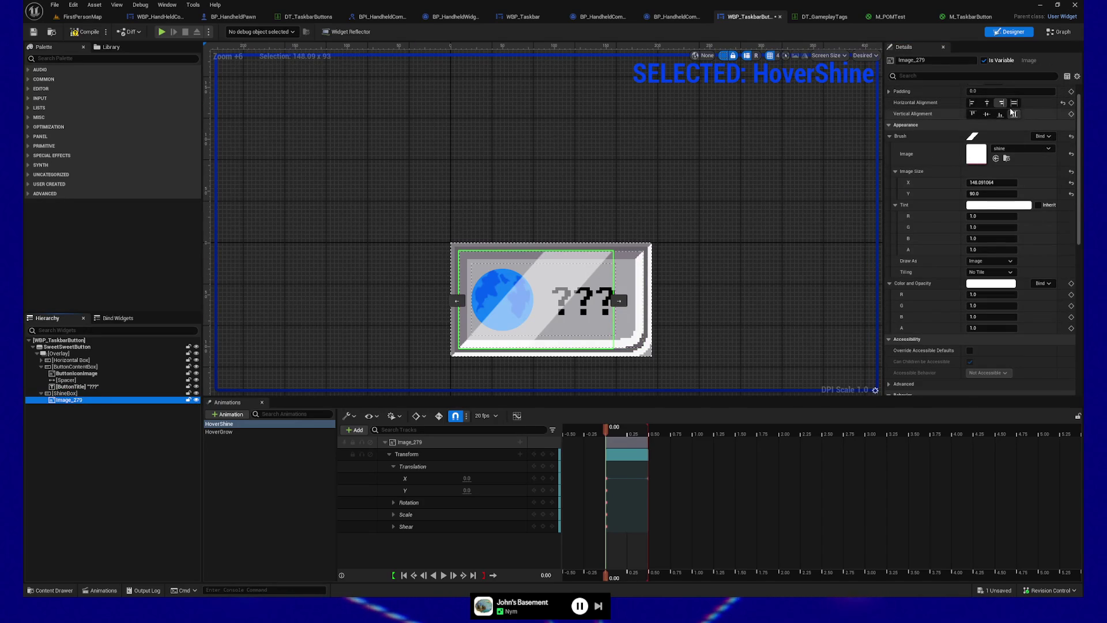
click(990, 104)
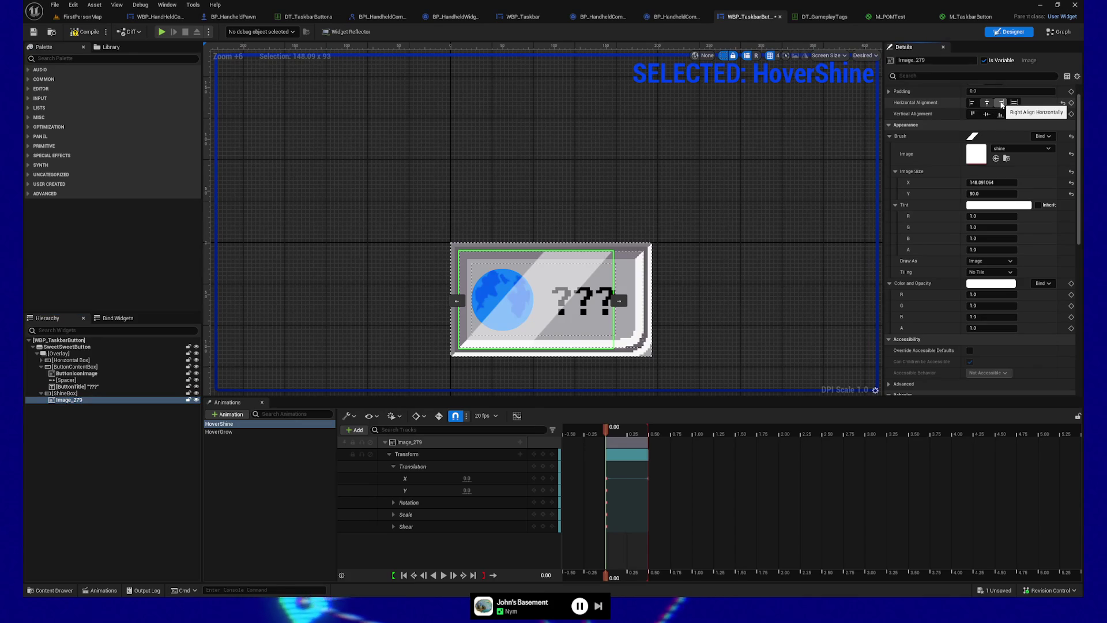
click(1002, 105)
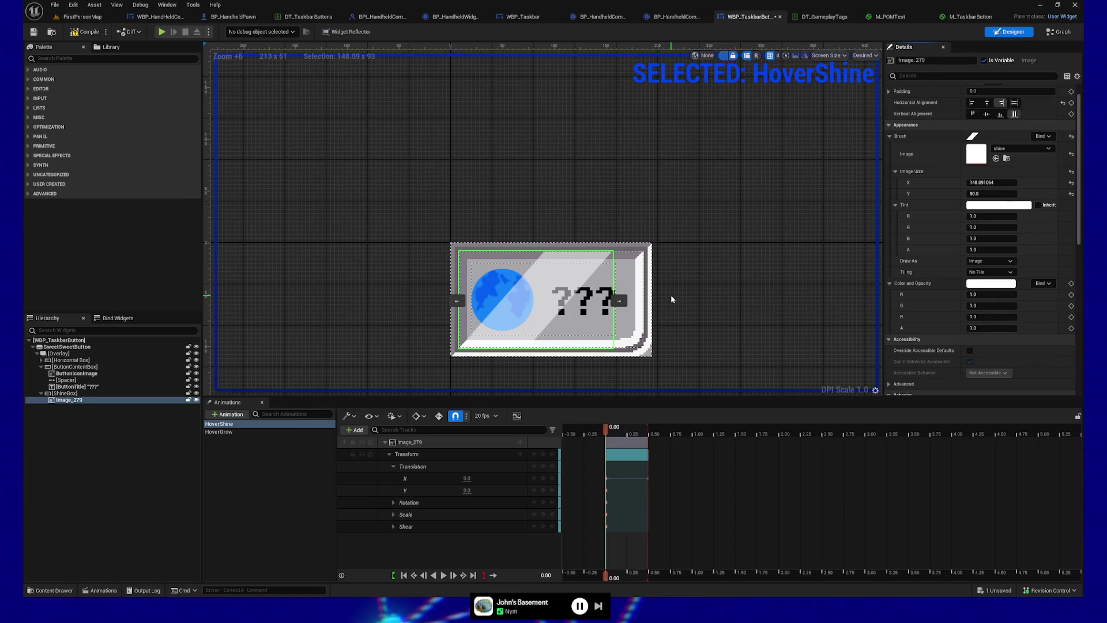
Switch Image_279's horizontal alignment from Right to Fill and deselect HoverShine.
click(1002, 103)
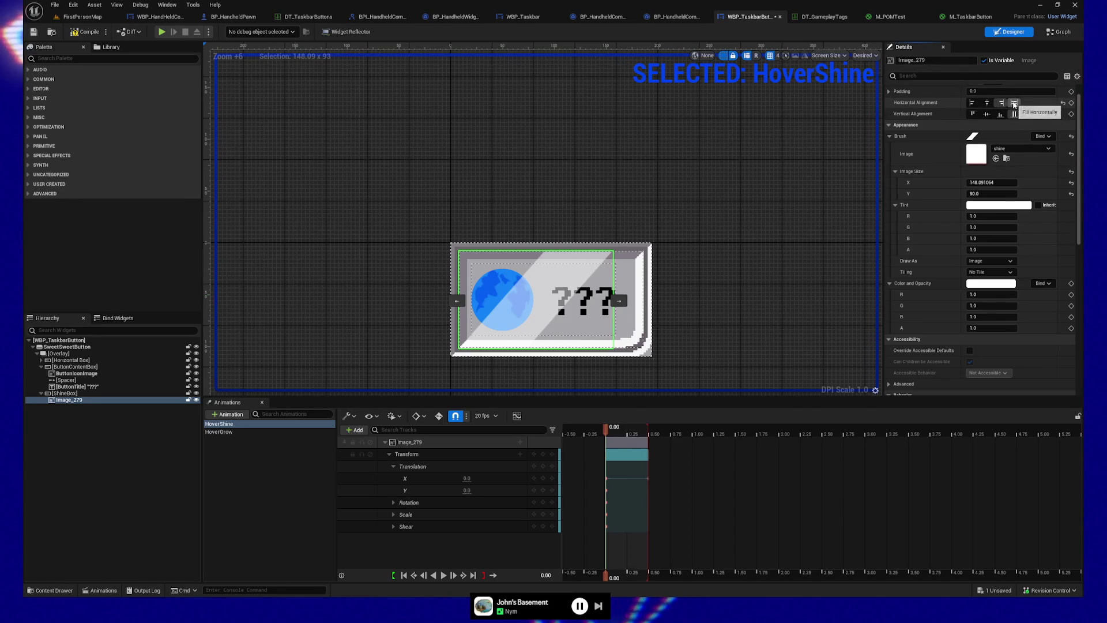
click(1014, 103)
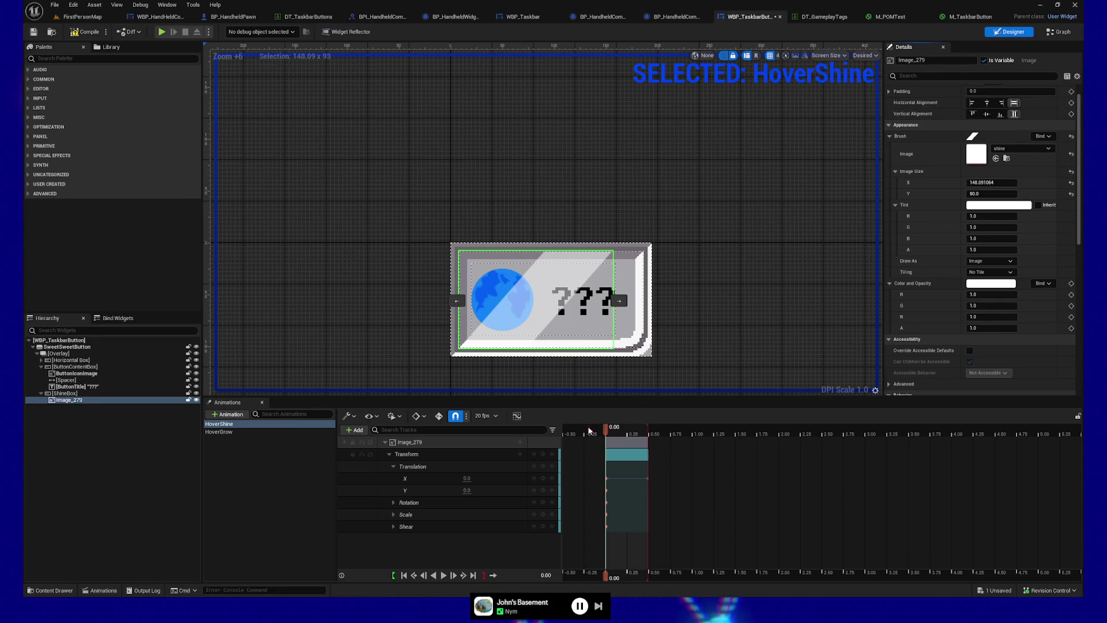
click(237, 445)
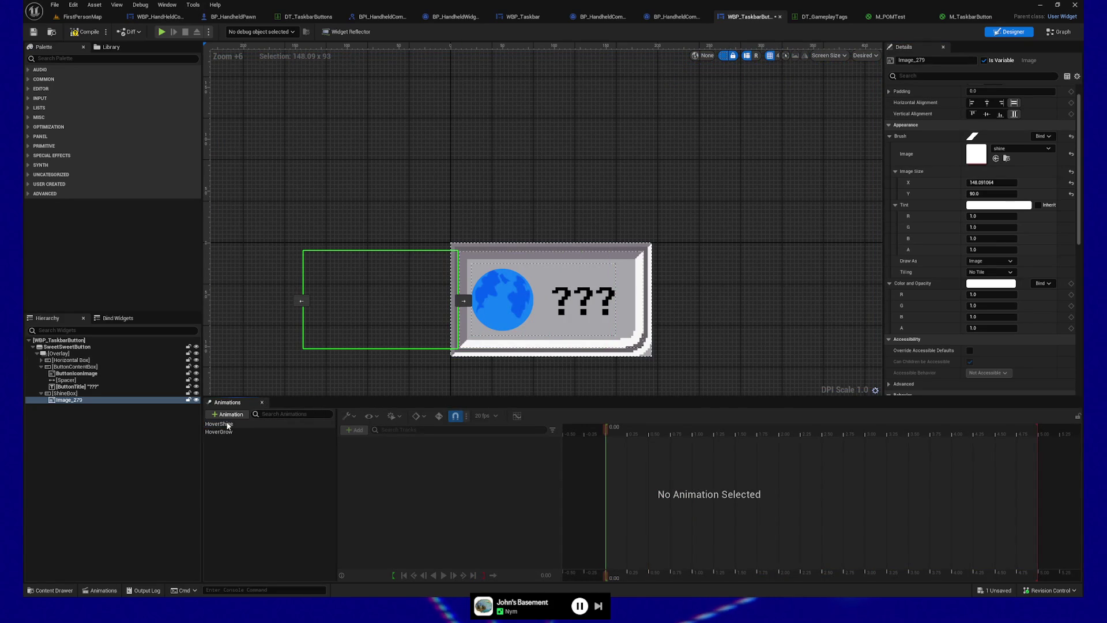
Select HoverShine and set the shine's starting Translation X to -150.
click(225, 425)
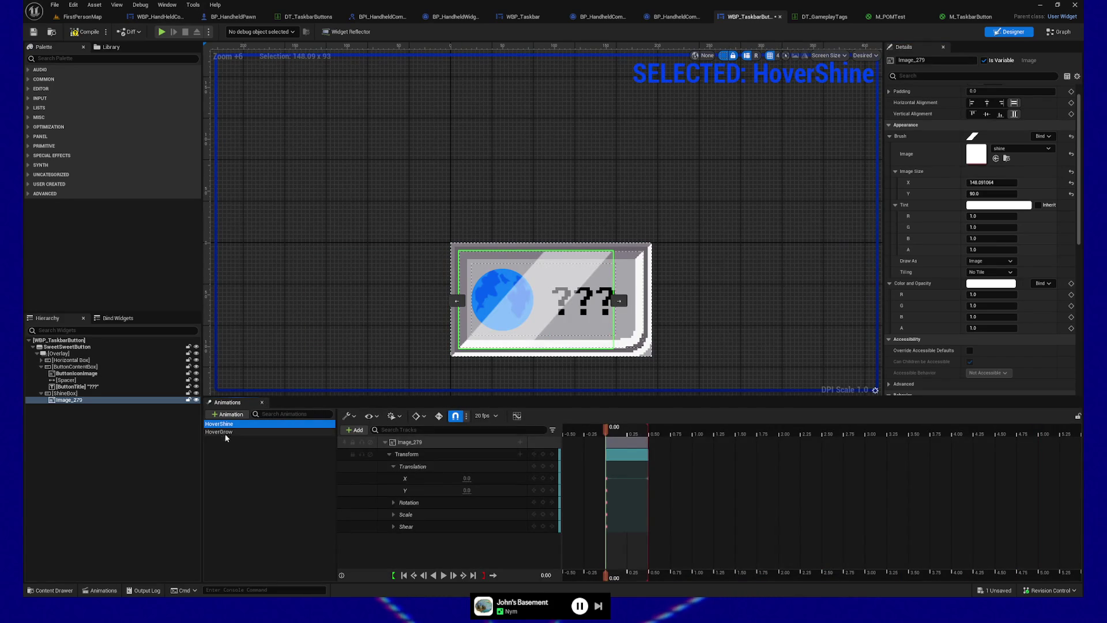
click(225, 438)
click(233, 424)
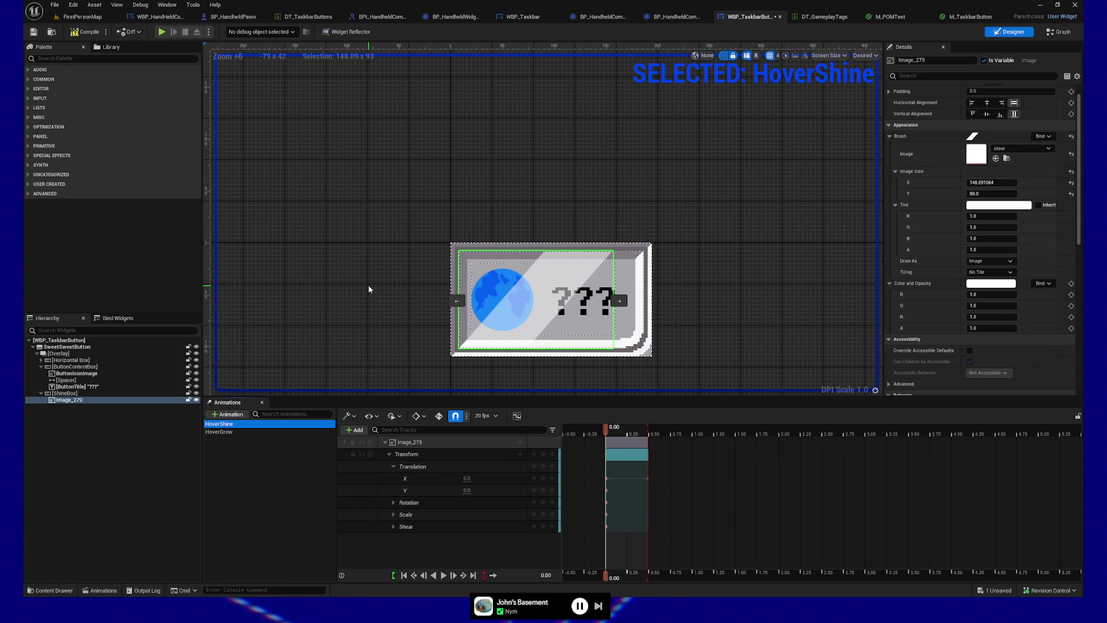
click(234, 448)
click(231, 424)
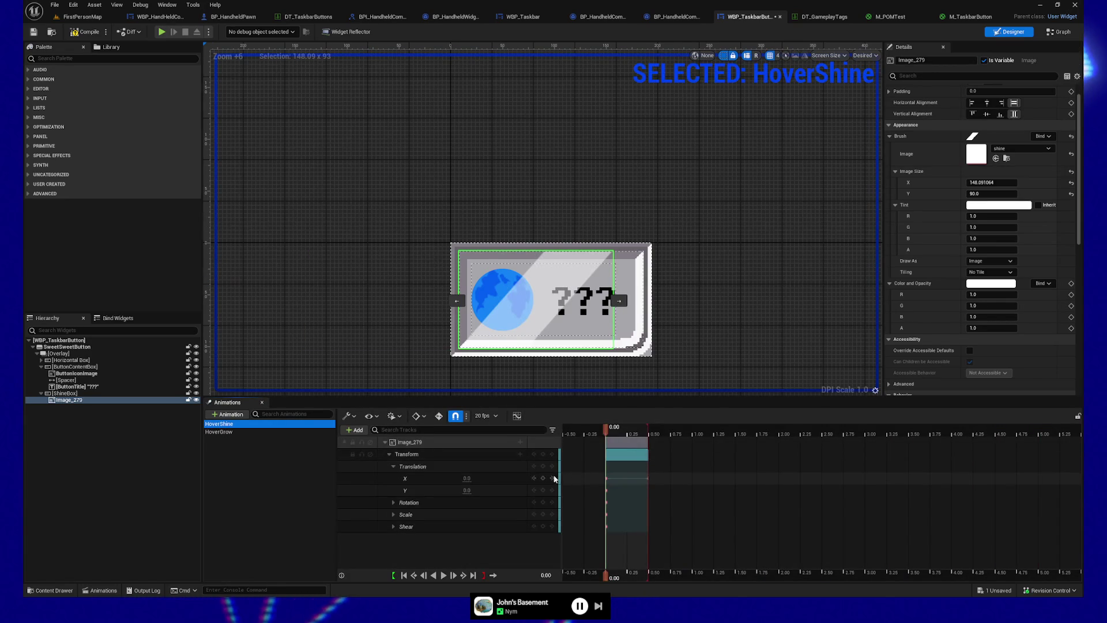
click(467, 478)
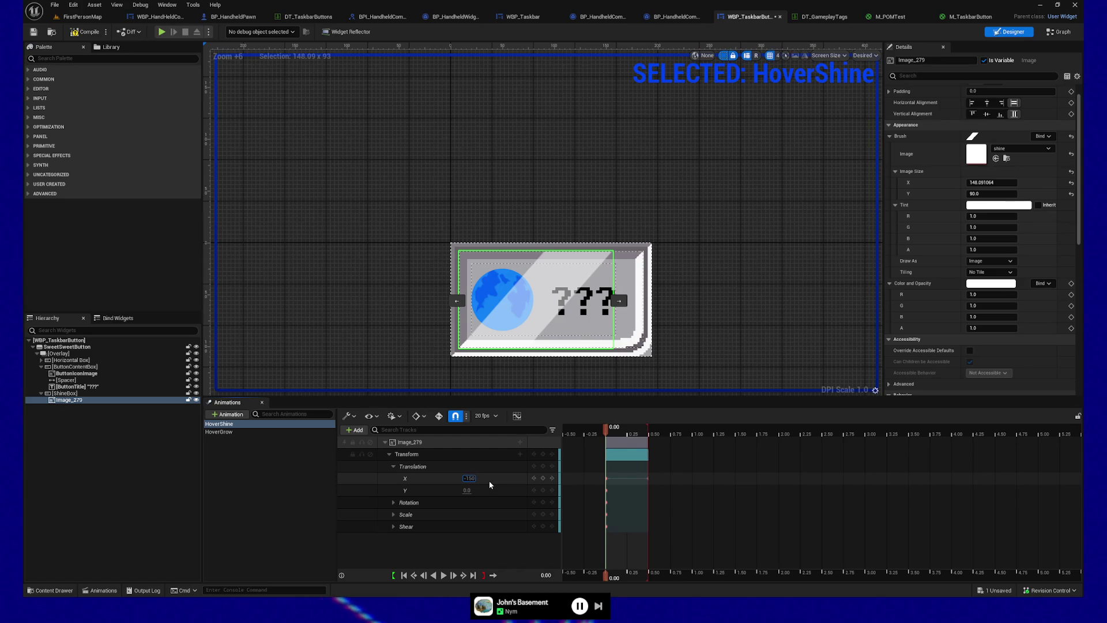
key(Return)
At 0.50 seconds, set the shine's Translation X to 500.
drag(606, 434, 644, 431)
drag(474, 478, 471, 480)
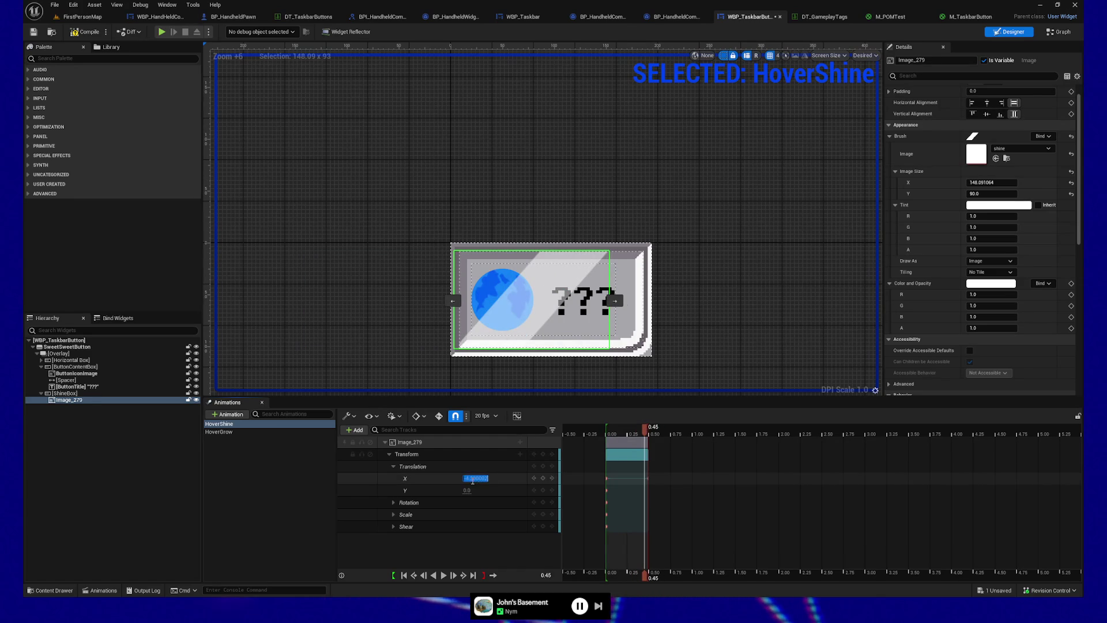
key(Return)
key(Right)
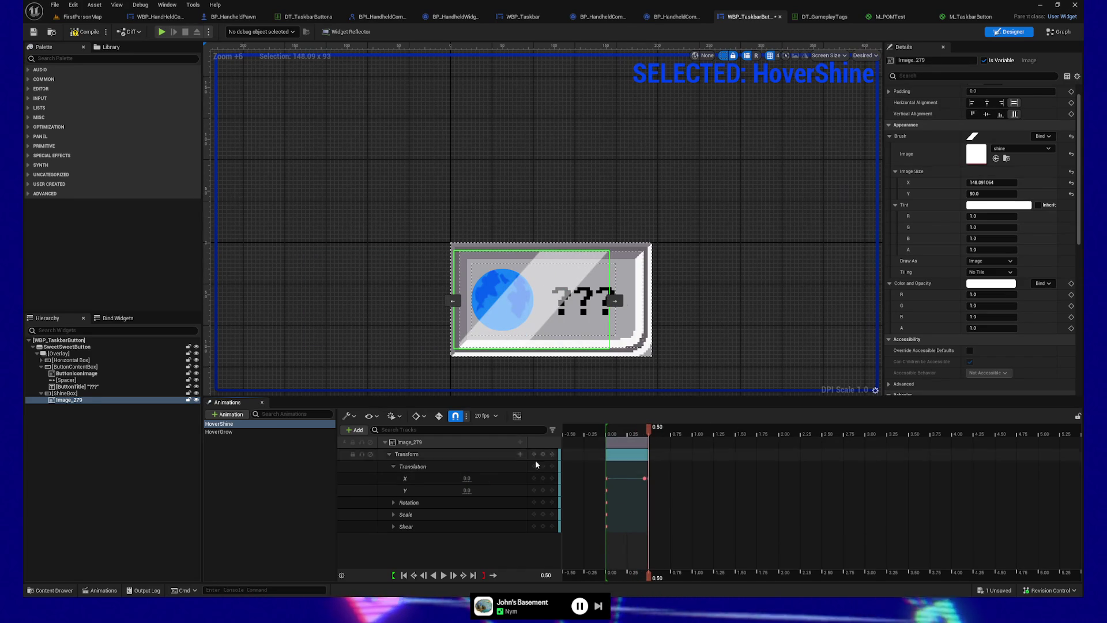
key(ctrl+z)
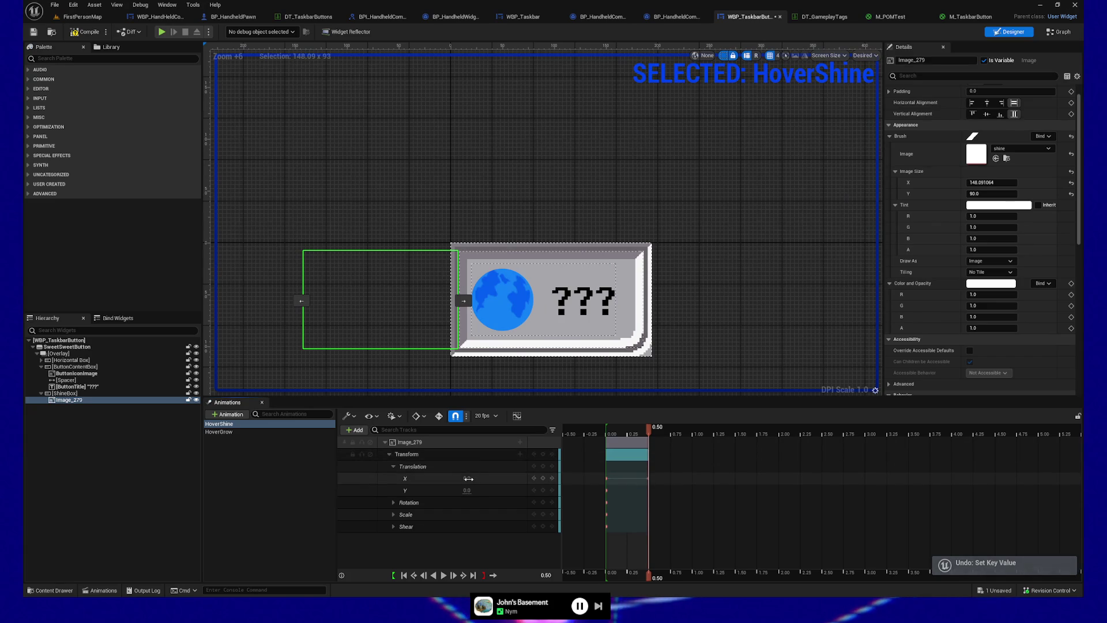
click(467, 479)
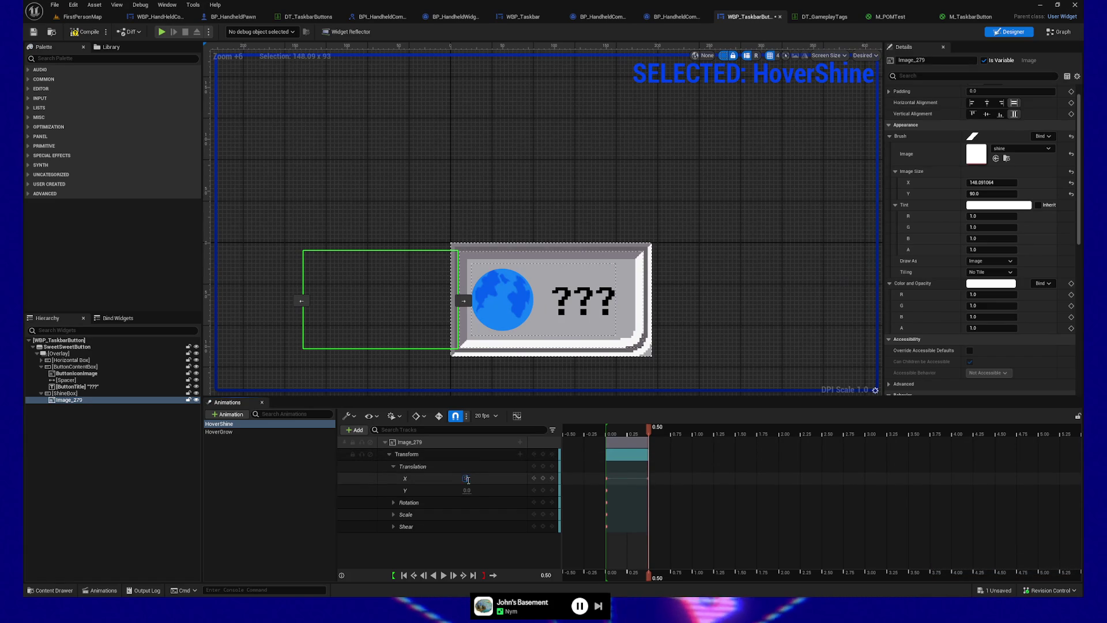
text(500)
key(Return)
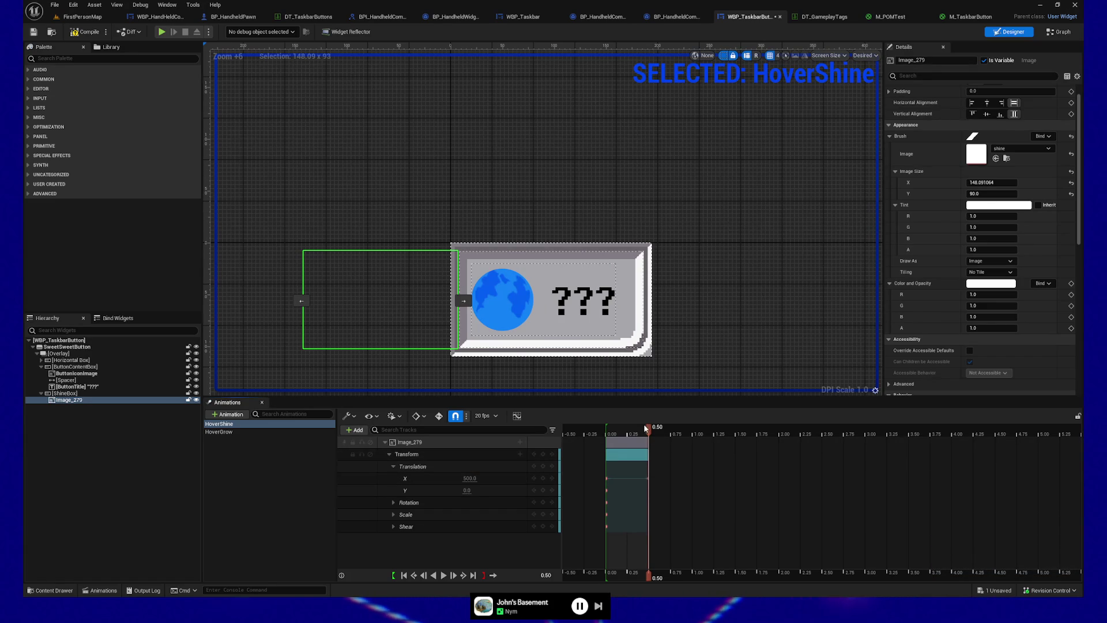
Preview the sweep, re-enter -150 at 0.00, then close the Animations panel.
drag(642, 434, 609, 433)
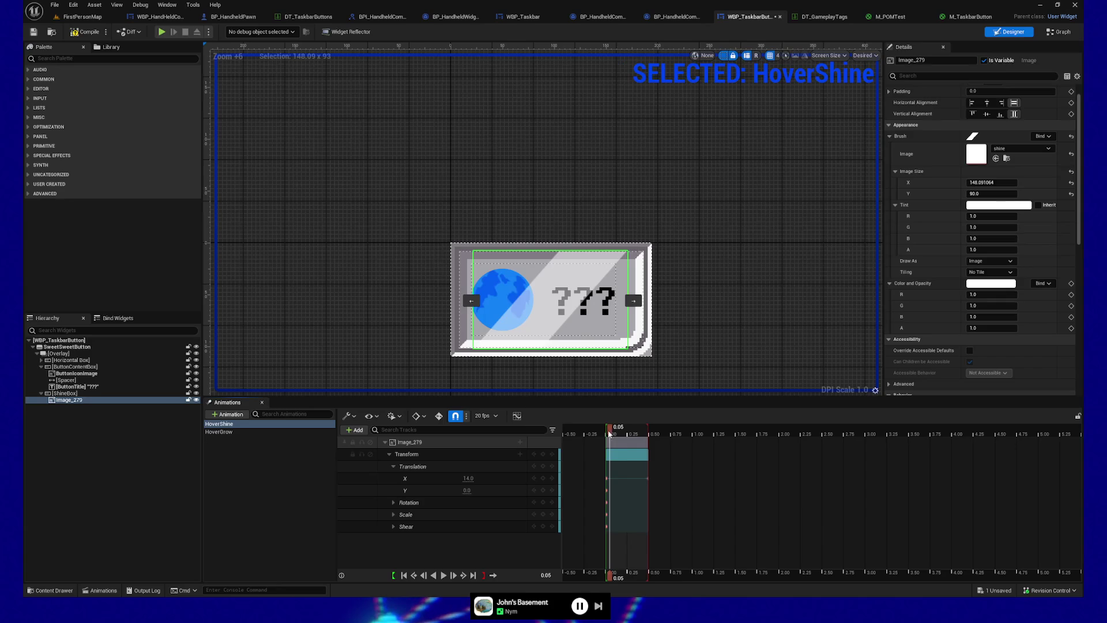
click(606, 433)
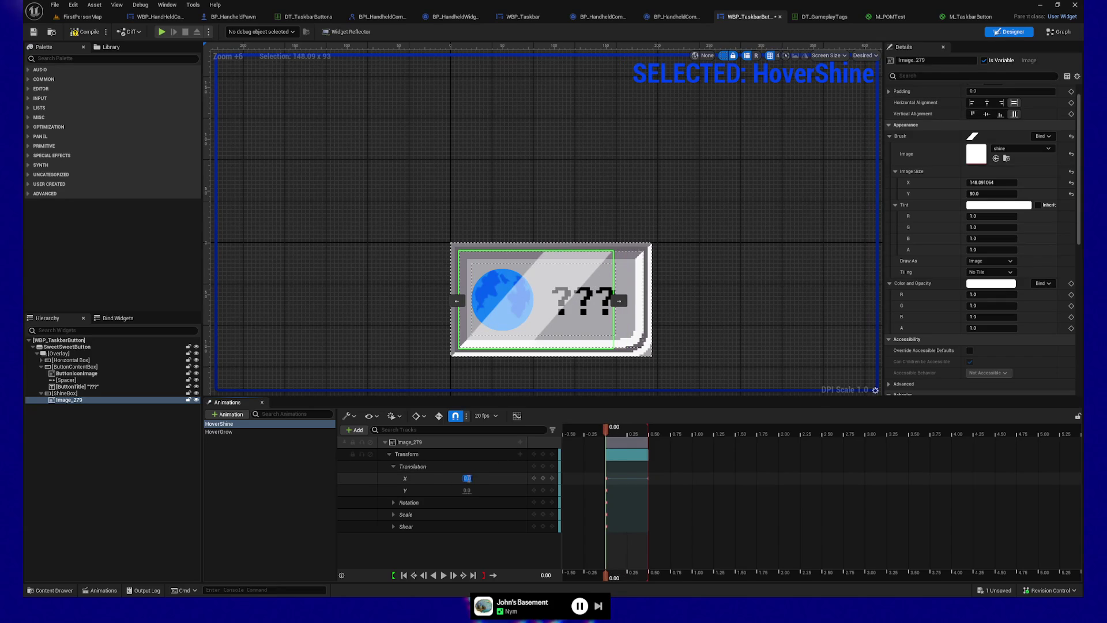
text(-150)
key(Return)
click(376, 374)
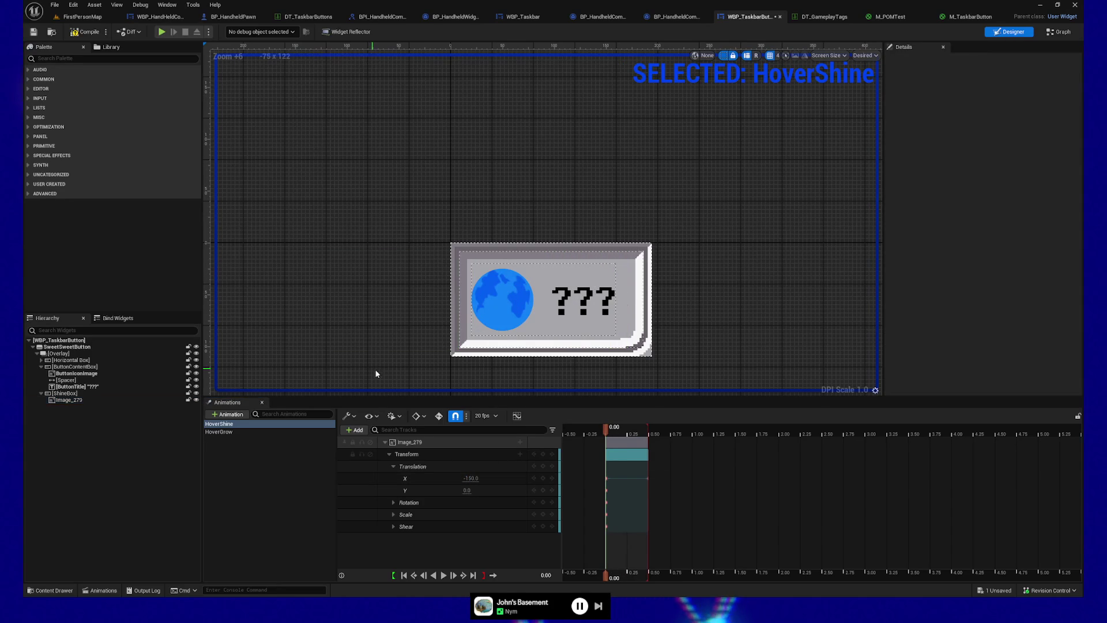
click(278, 451)
click(263, 402)
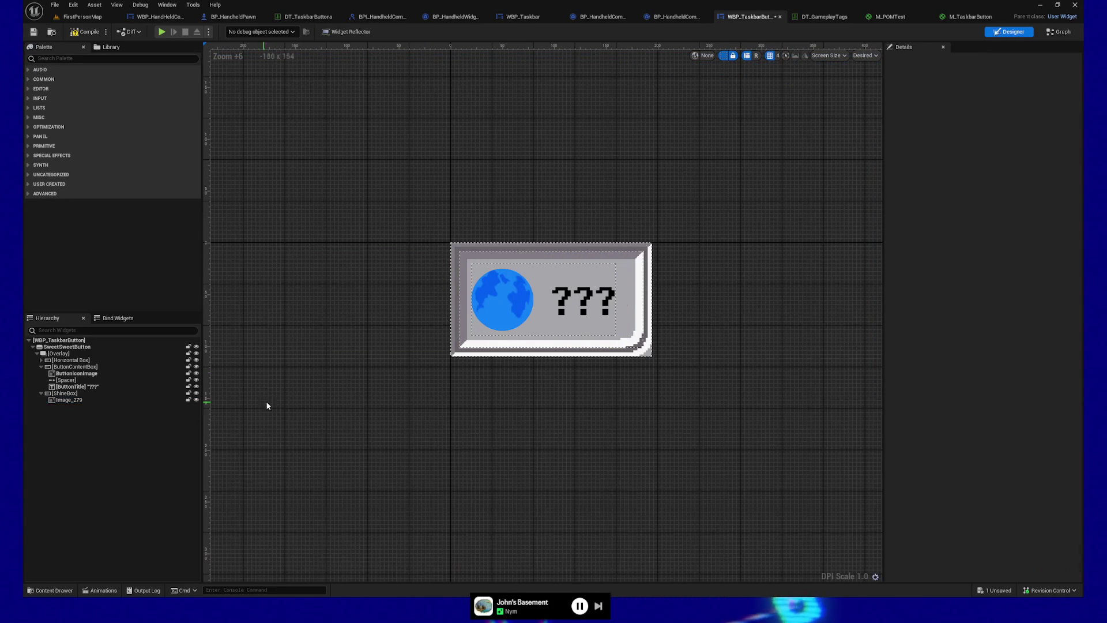